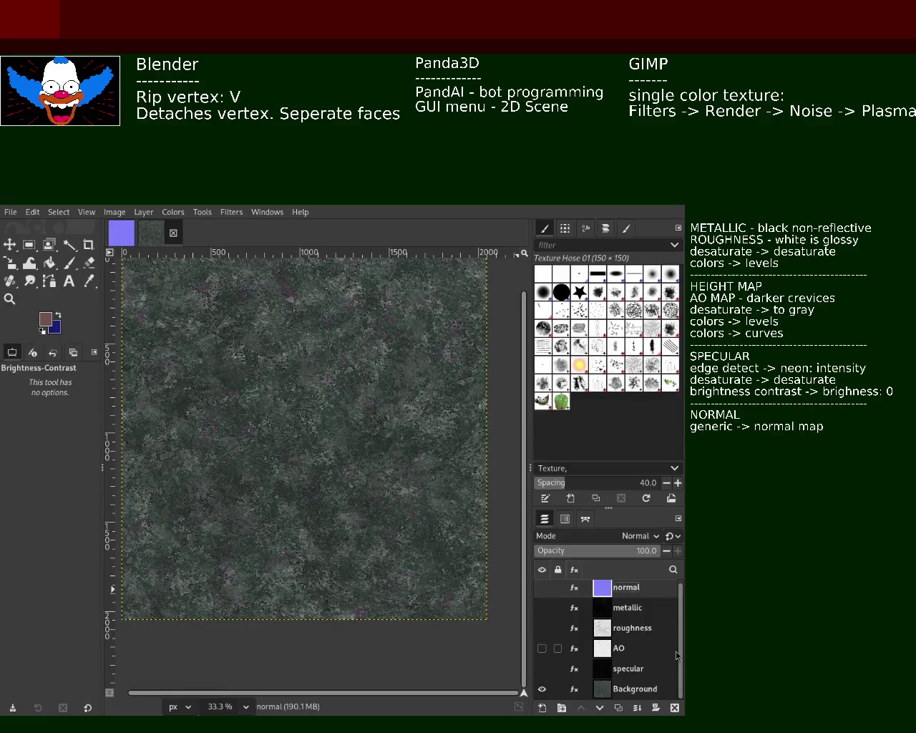
Step: Preview the specular, AO, roughness, metallic and normal layers one at a time, then hide them again
click(542, 668)
click(542, 669)
click(543, 649)
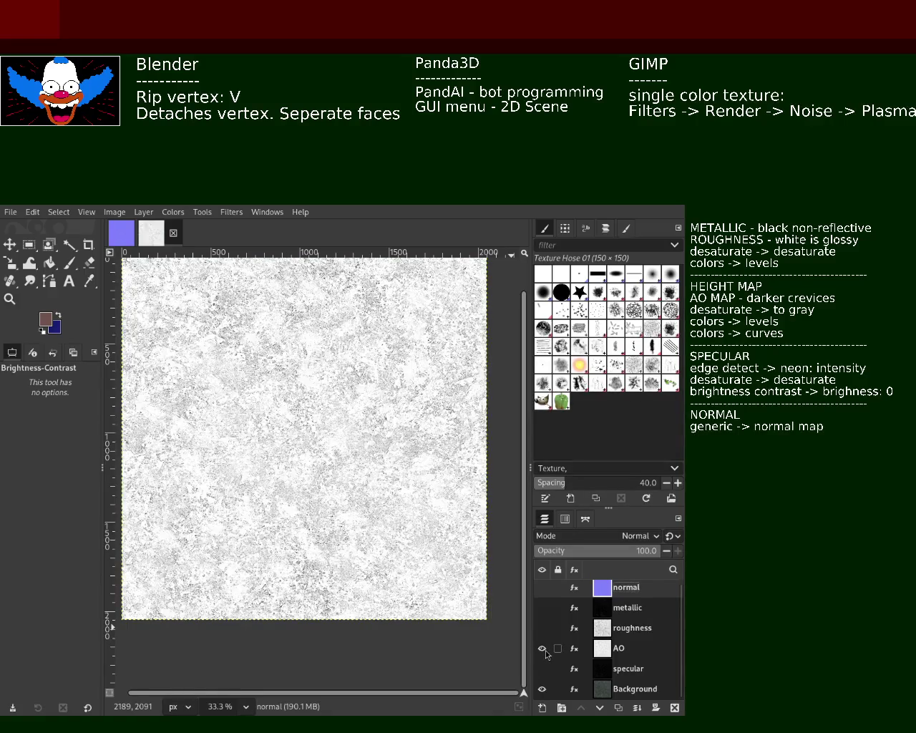
click(542, 648)
click(542, 628)
click(541, 627)
click(542, 608)
click(542, 607)
click(542, 588)
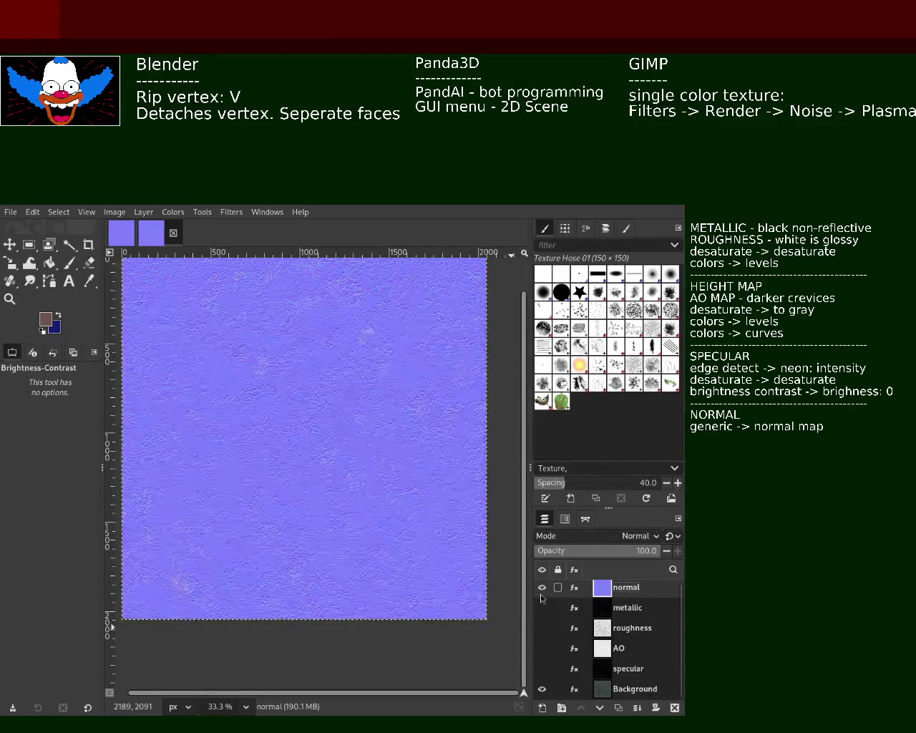
click(542, 587)
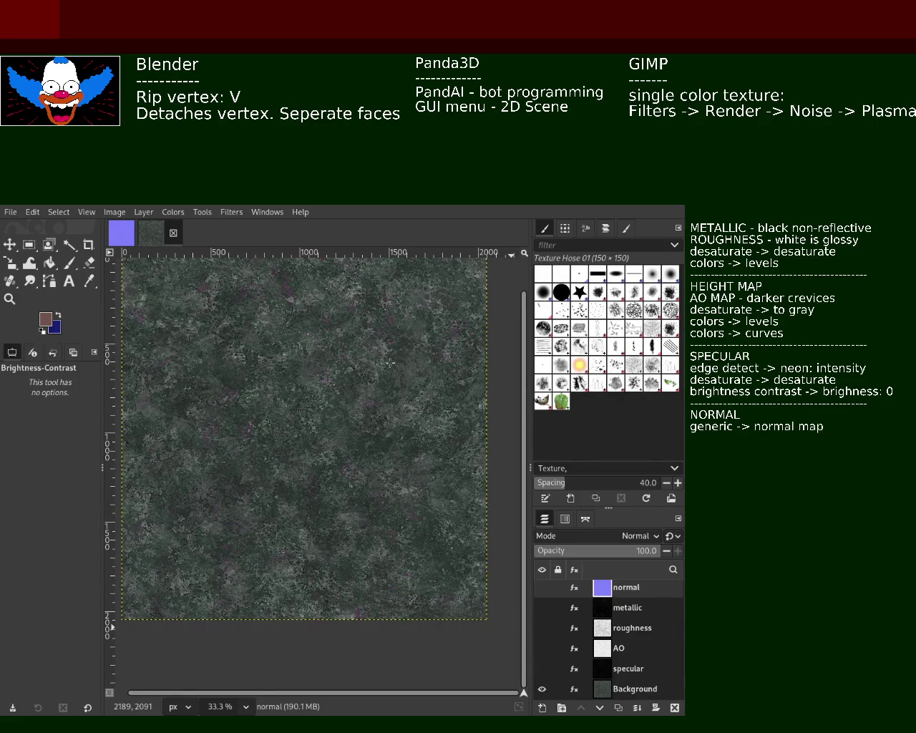
Step: Show the stacked map layers and toggle normal and metallic to compare them
click(545, 589)
click(543, 609)
click(542, 628)
click(544, 648)
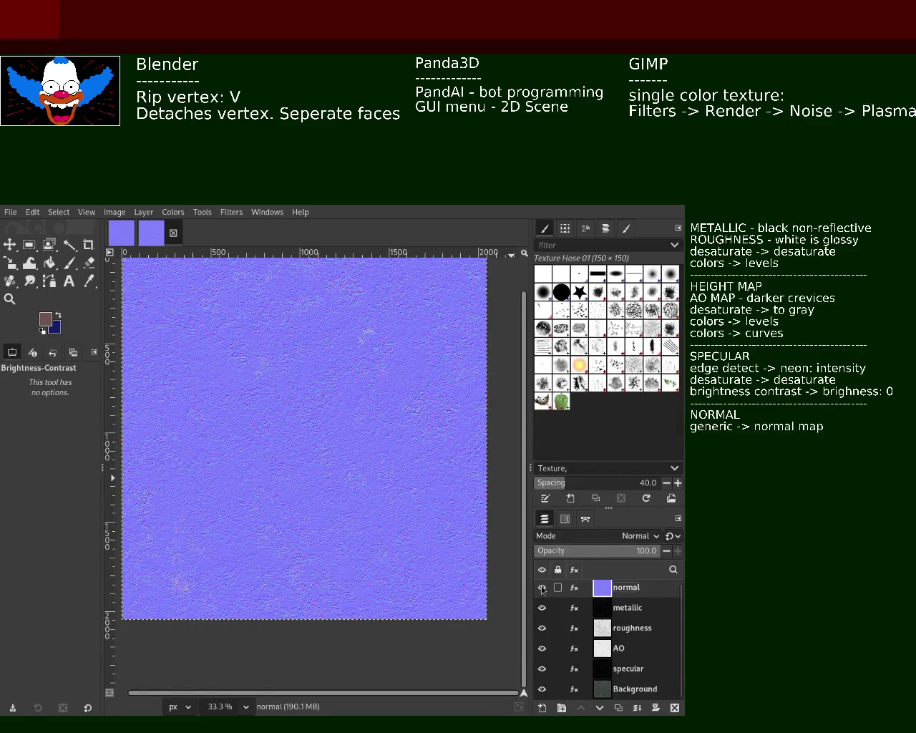
click(541, 587)
click(542, 588)
click(541, 588)
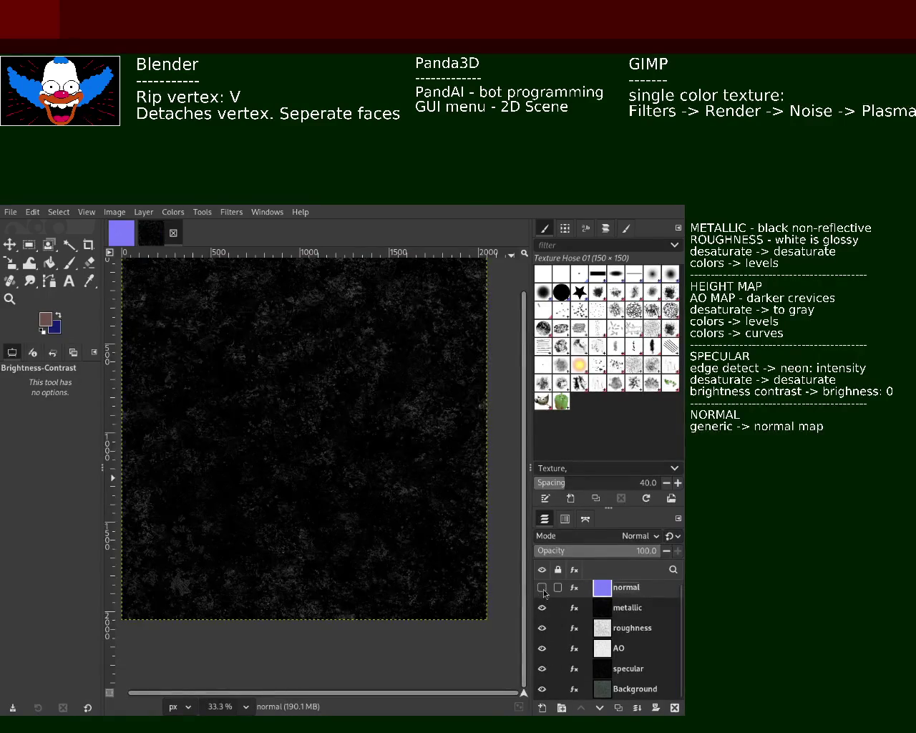
click(541, 587)
click(542, 588)
click(542, 609)
click(542, 608)
click(541, 609)
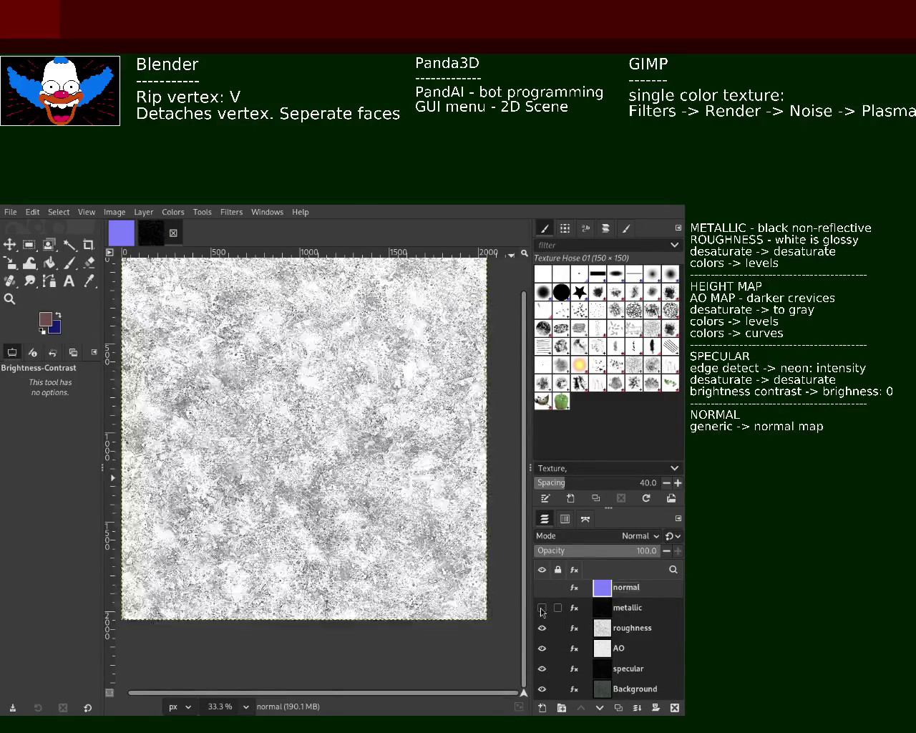
click(542, 608)
click(542, 608)
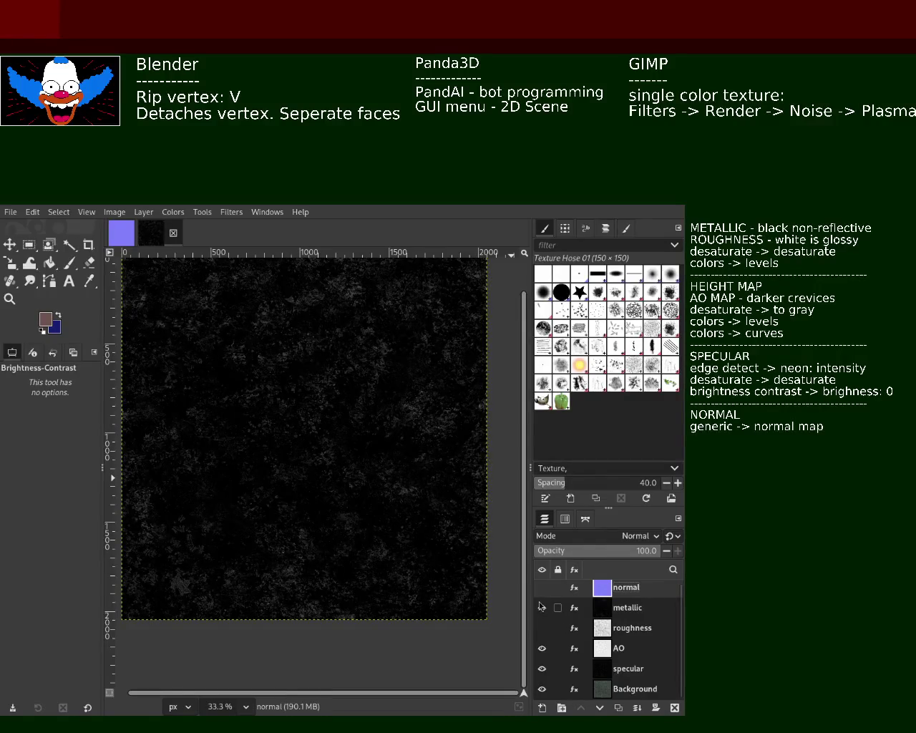
Step: Flip the roughness and metallic layers on and off to compare roughness against the AO map
click(541, 628)
click(544, 628)
click(543, 629)
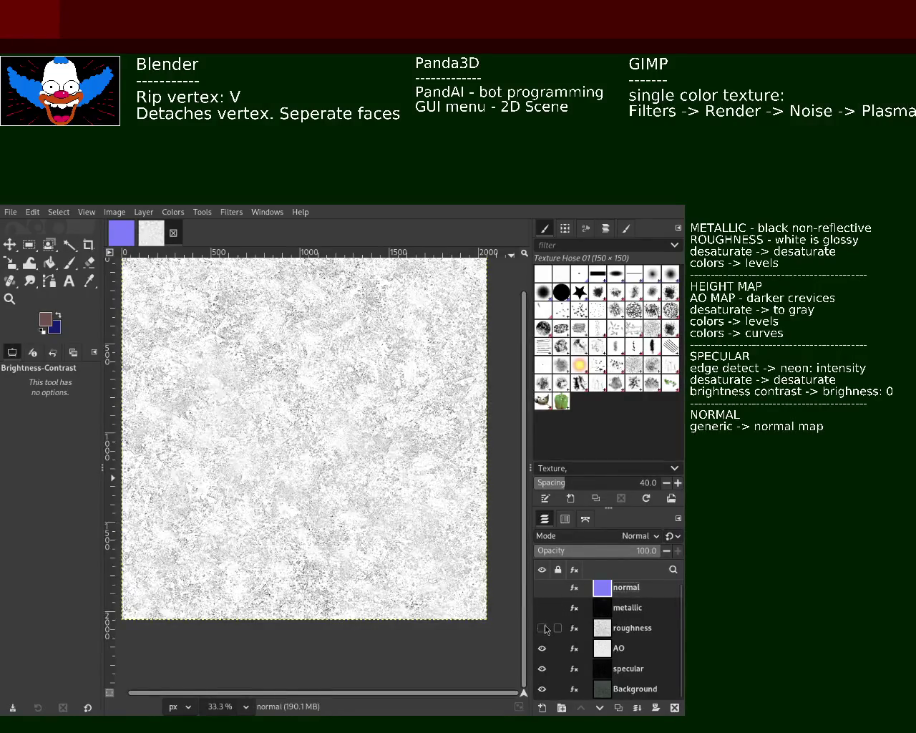
click(543, 628)
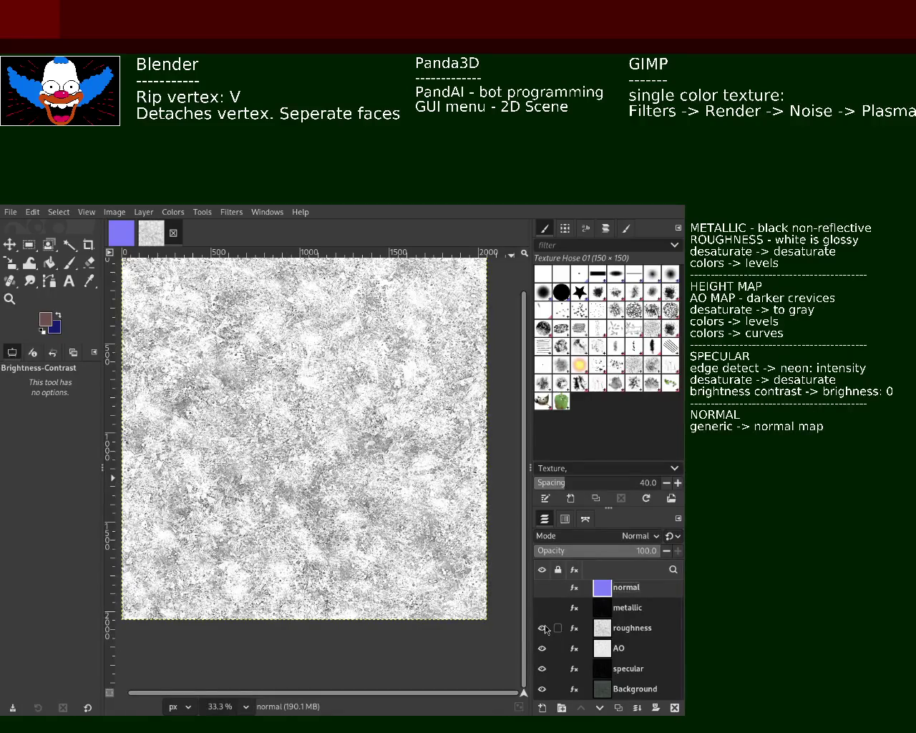
click(542, 608)
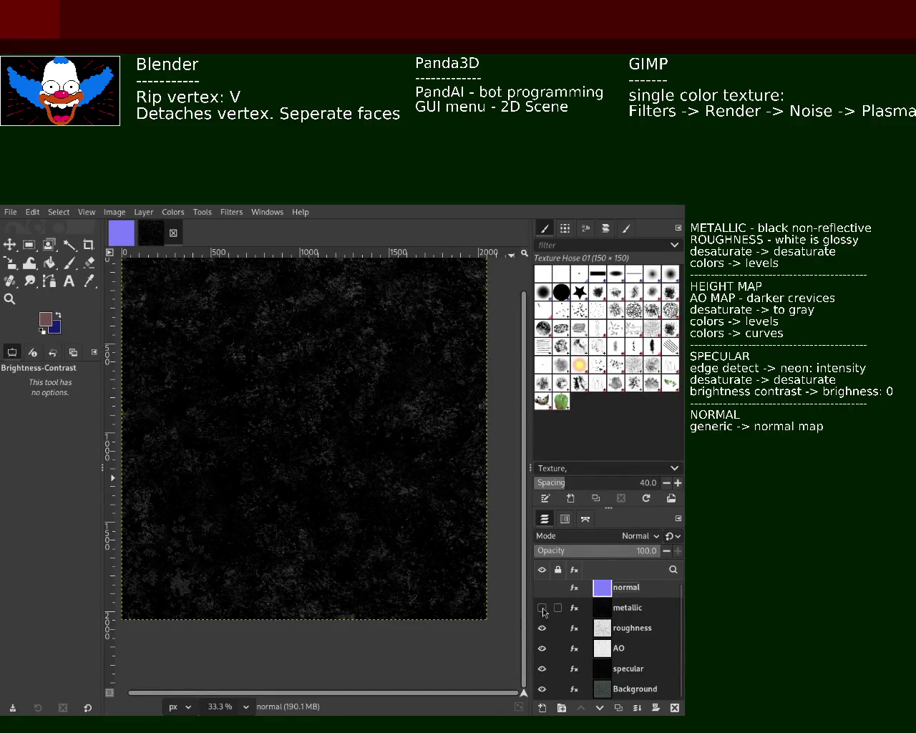
click(542, 608)
click(543, 628)
click(543, 628)
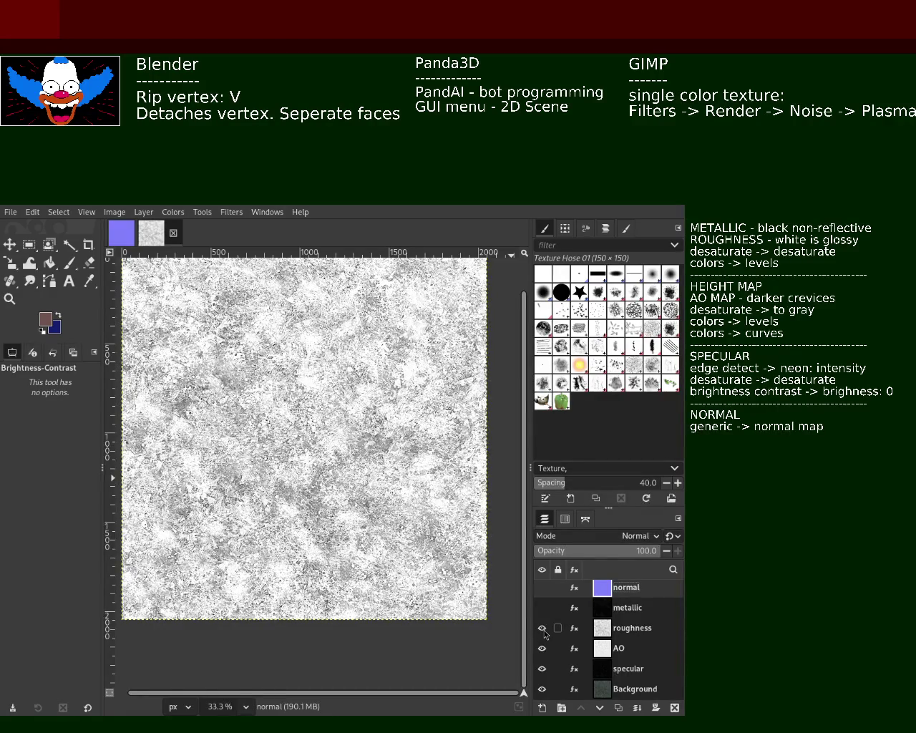
click(543, 628)
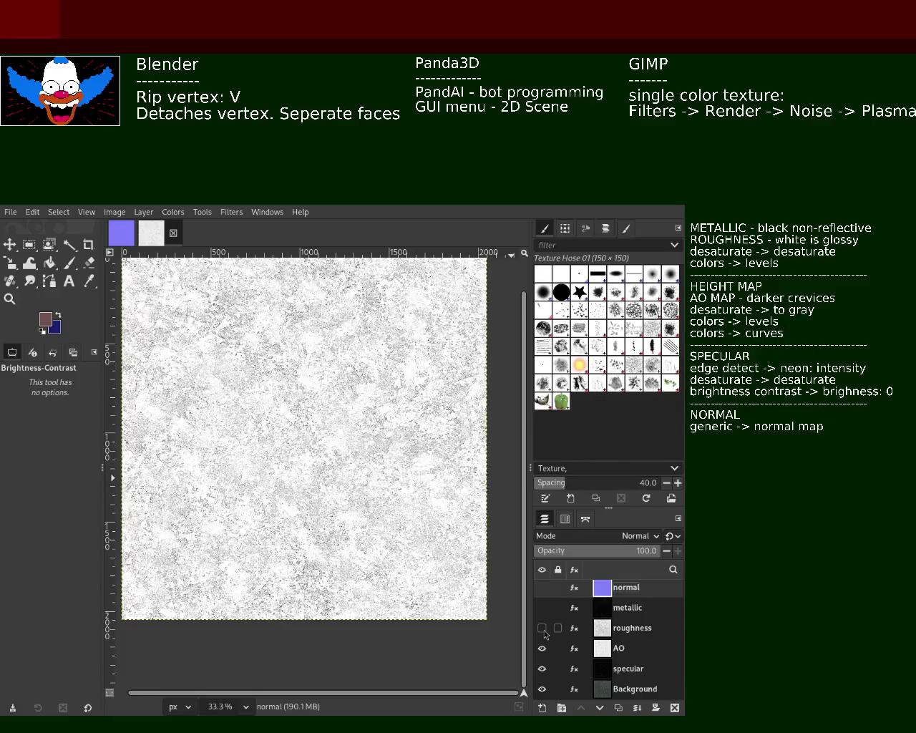
click(542, 628)
click(543, 628)
Step: Toggle the AO, specular and roughness layers to compare them against each other
click(542, 649)
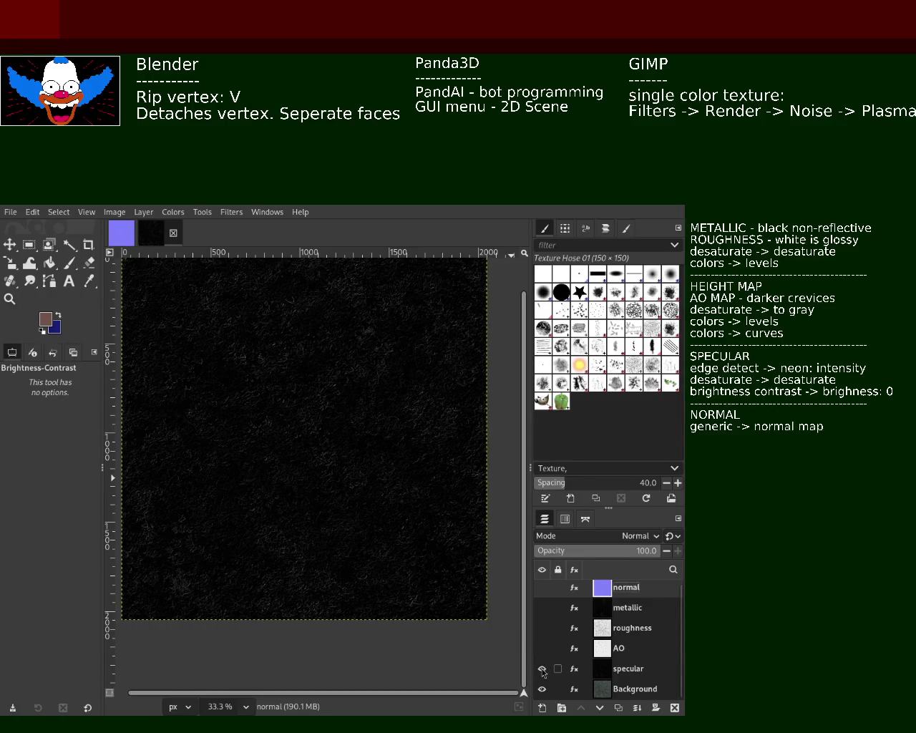
click(542, 668)
click(542, 669)
click(542, 649)
click(542, 648)
click(542, 628)
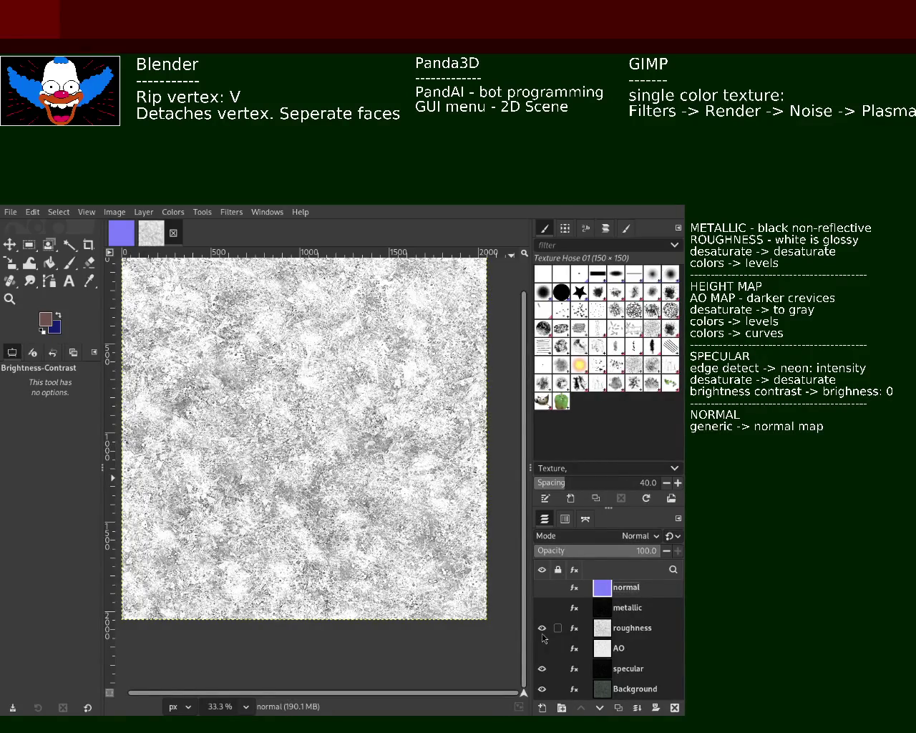
click(542, 629)
click(542, 629)
click(542, 629)
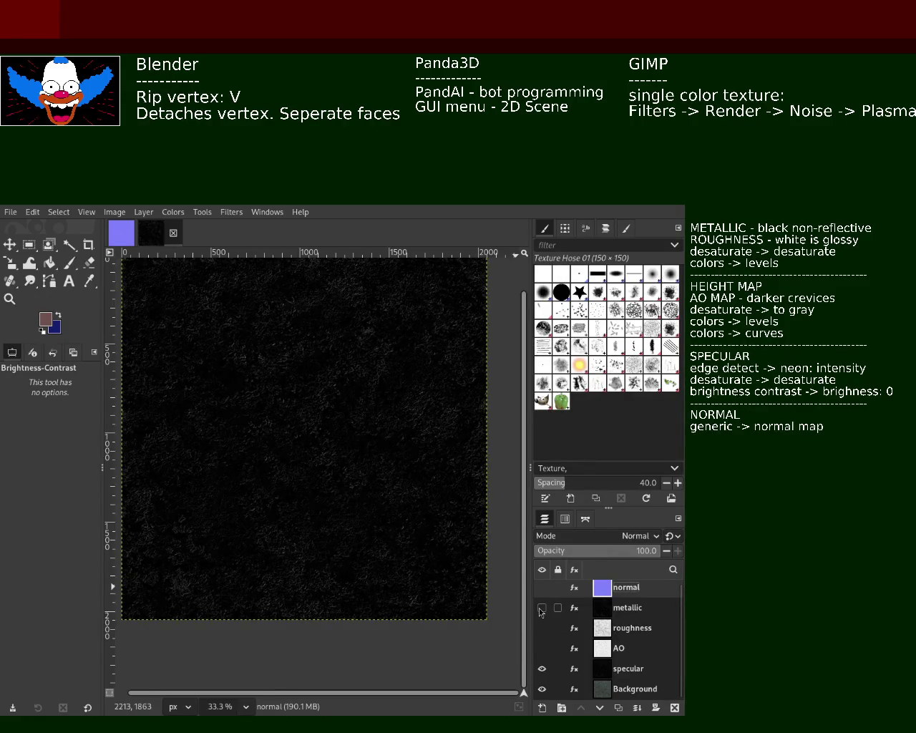
Step: Bring the normal, AO, roughness, metallic and specular layers back into view together
click(541, 608)
click(542, 586)
click(542, 669)
click(542, 647)
click(542, 627)
click(542, 607)
click(542, 668)
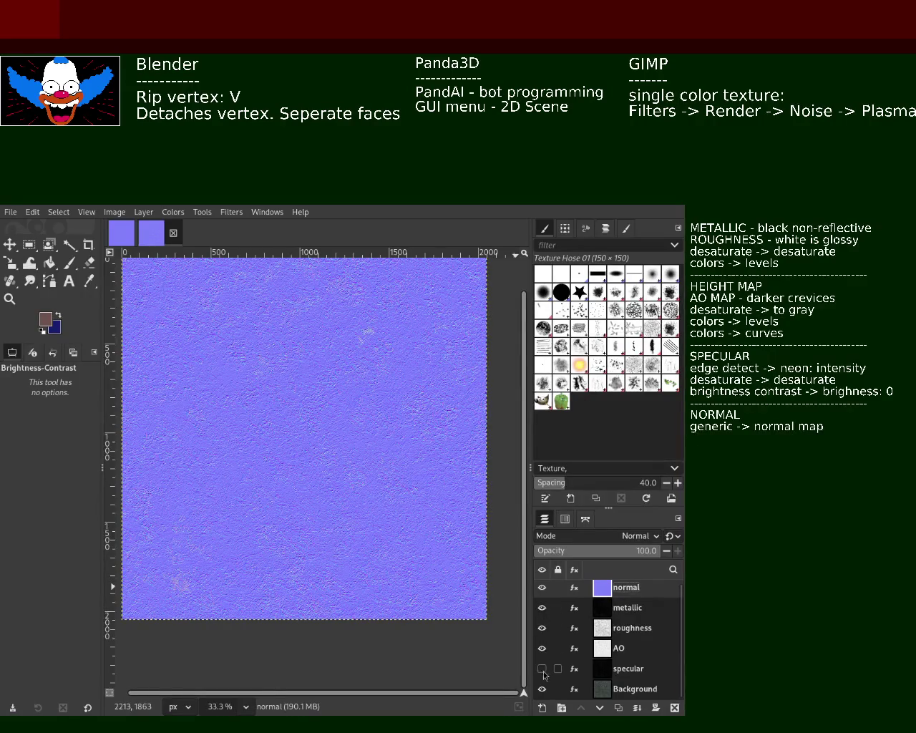
Step: Switch off normal, metallic, roughness and specular so only AO sits over the Background
click(542, 647)
click(542, 627)
click(542, 608)
click(542, 587)
click(542, 668)
click(541, 669)
click(541, 648)
click(541, 668)
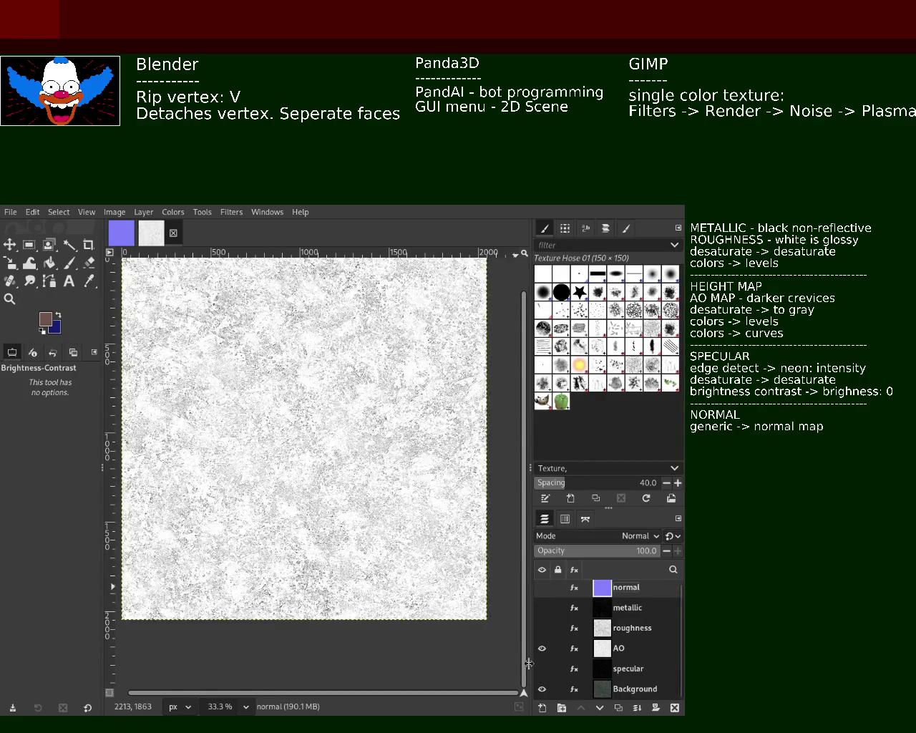
click(9, 298)
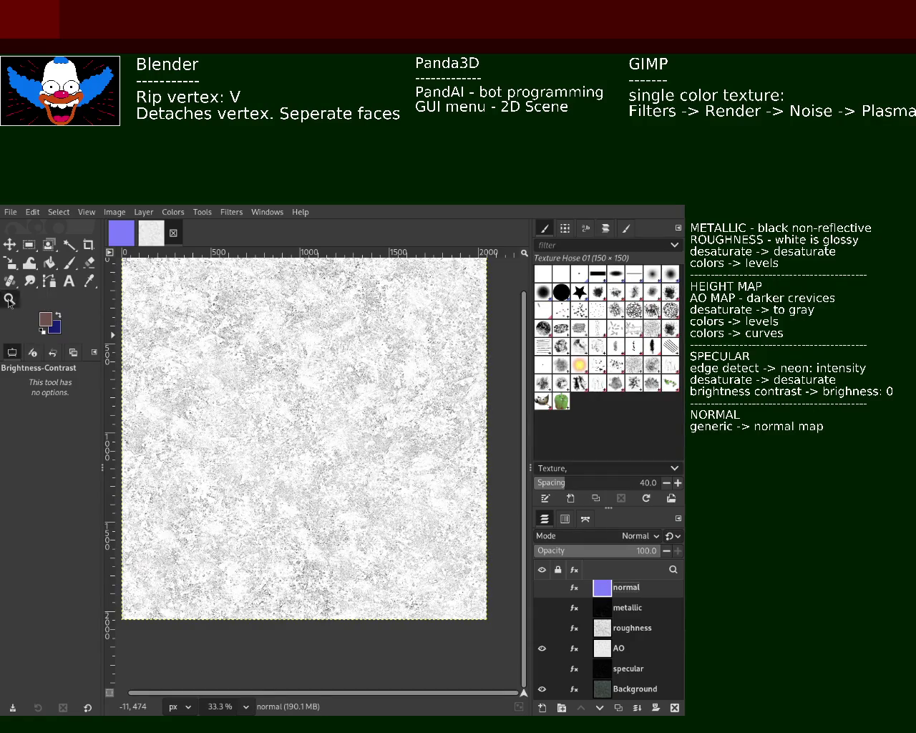
Step: Zoom in close on the AO map to examine its fine grain
ctrl+click(236, 367)
ctrl+click(236, 366)
ctrl+click(236, 367)
scroll(236, 366, up, 2)
scroll(236, 366, up, 3)
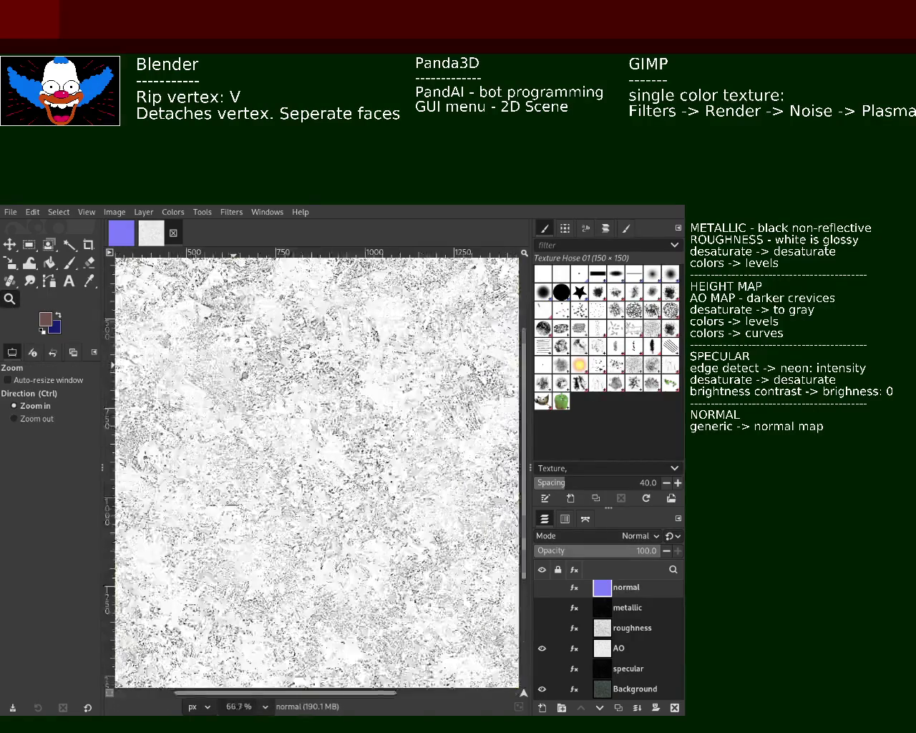
scroll(235, 367, up, 3)
scroll(244, 374, down, 3)
scroll(243, 374, up, 1)
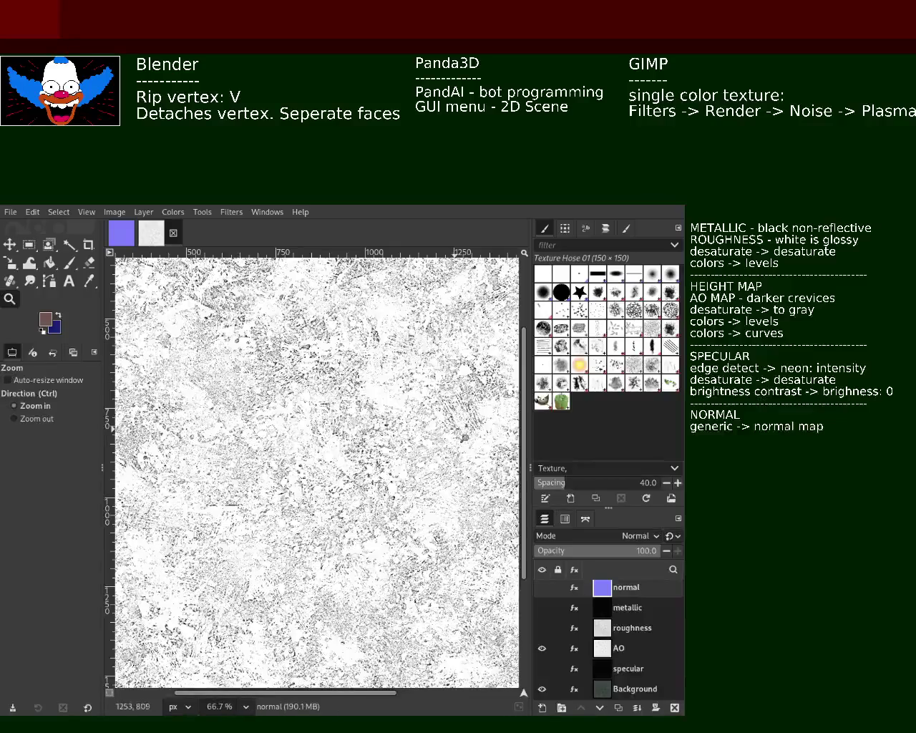
scroll(244, 374, up, 1)
scroll(243, 374, up, 3)
scroll(444, 545, down, 2)
scroll(443, 545, down, 2)
scroll(444, 545, down, 1)
scroll(373, 521, down, 1)
scroll(373, 521, up, 3)
scroll(373, 521, up, 2)
Step: Zoom back out to view the whole AO texture at 33.3%
key(ctrl)
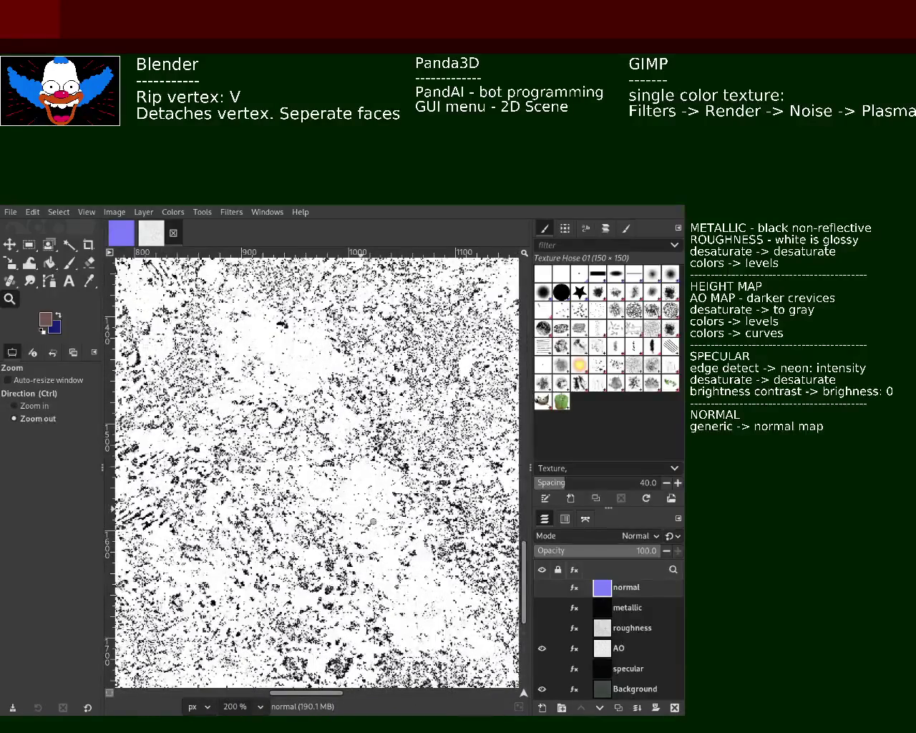
scroll(373, 521, down, 1)
scroll(373, 521, down, 1)
scroll(373, 521, up, 2)
scroll(373, 521, up, 1)
scroll(373, 521, down, 3)
scroll(373, 521, down, 3)
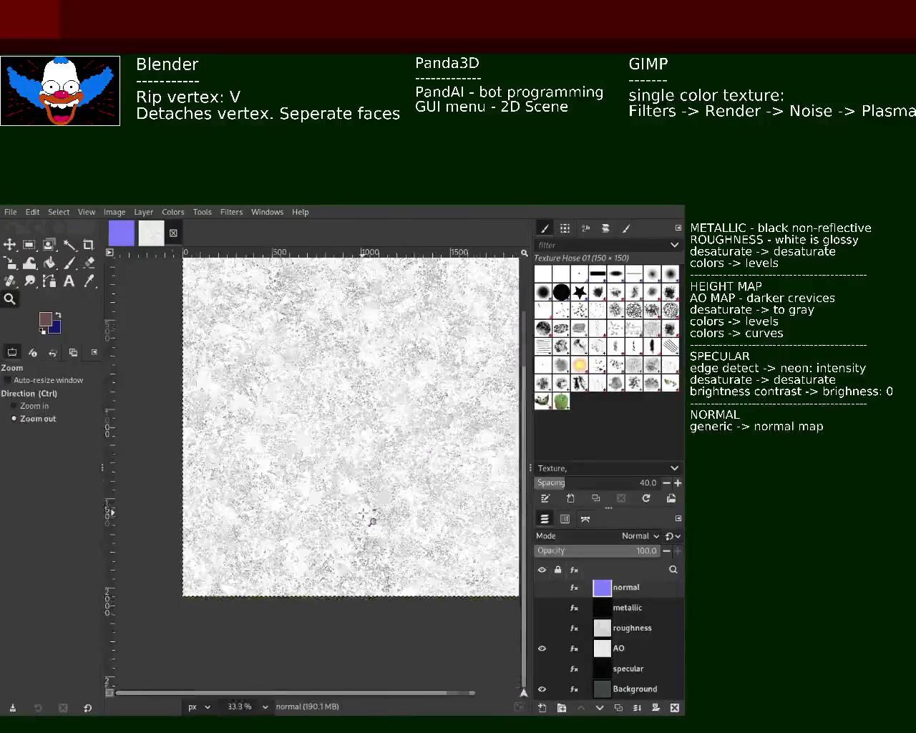
scroll(373, 521, up, 2)
scroll(373, 521, down, 2)
scroll(368, 544, down, 1)
scroll(369, 544, up, 1)
scroll(365, 420, down, 1)
scroll(365, 420, up, 1)
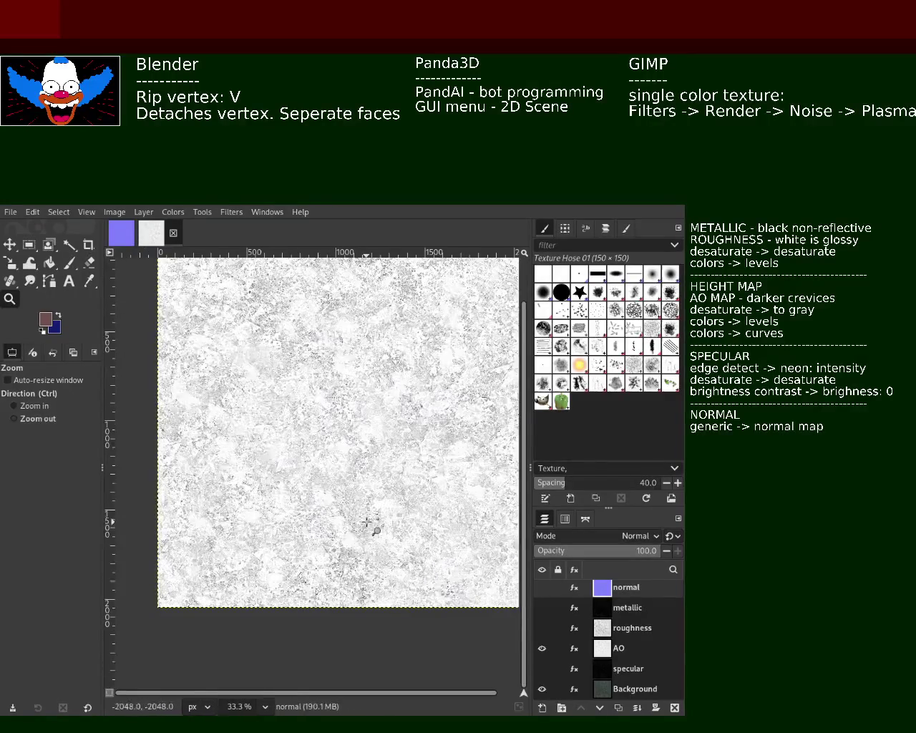
click(575, 648)
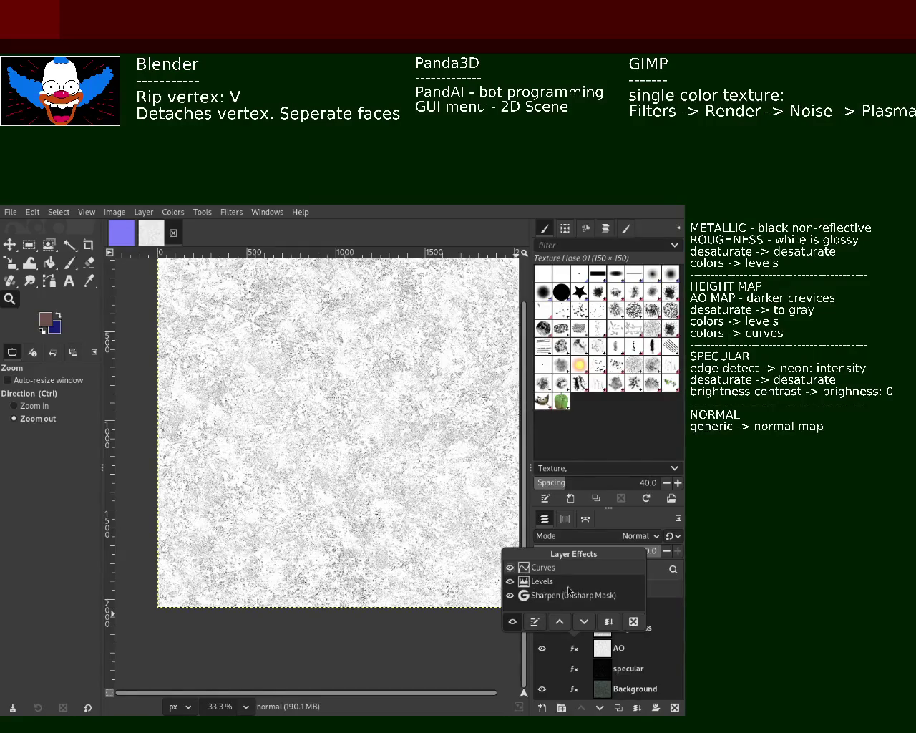
Step: Edit the AO layer's Levels, then its Curves, to darken the map and deepen crevices
click(555, 584)
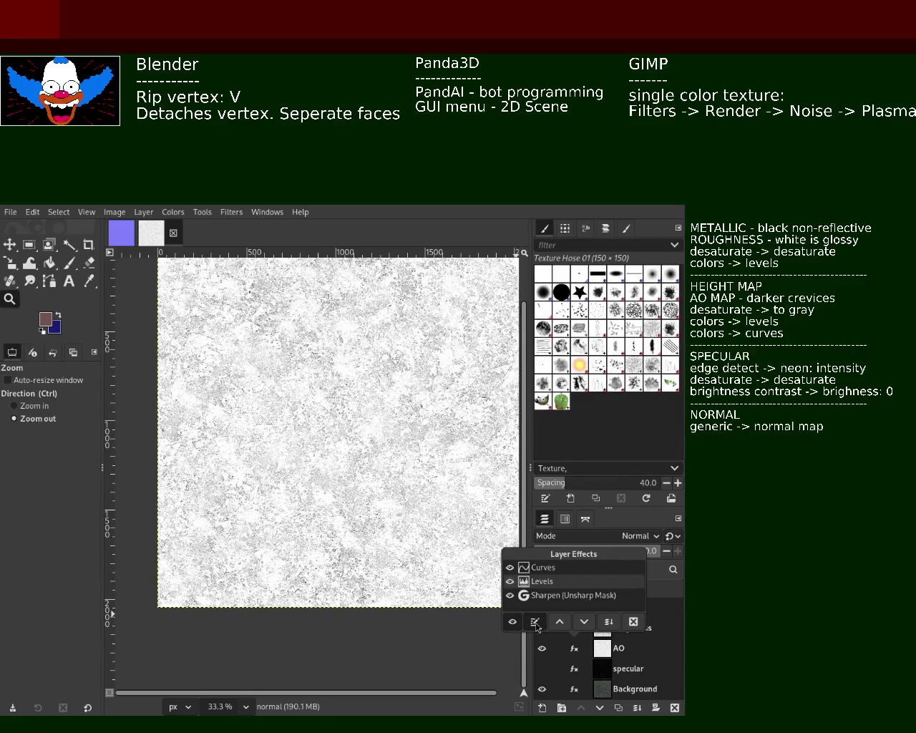
click(535, 621)
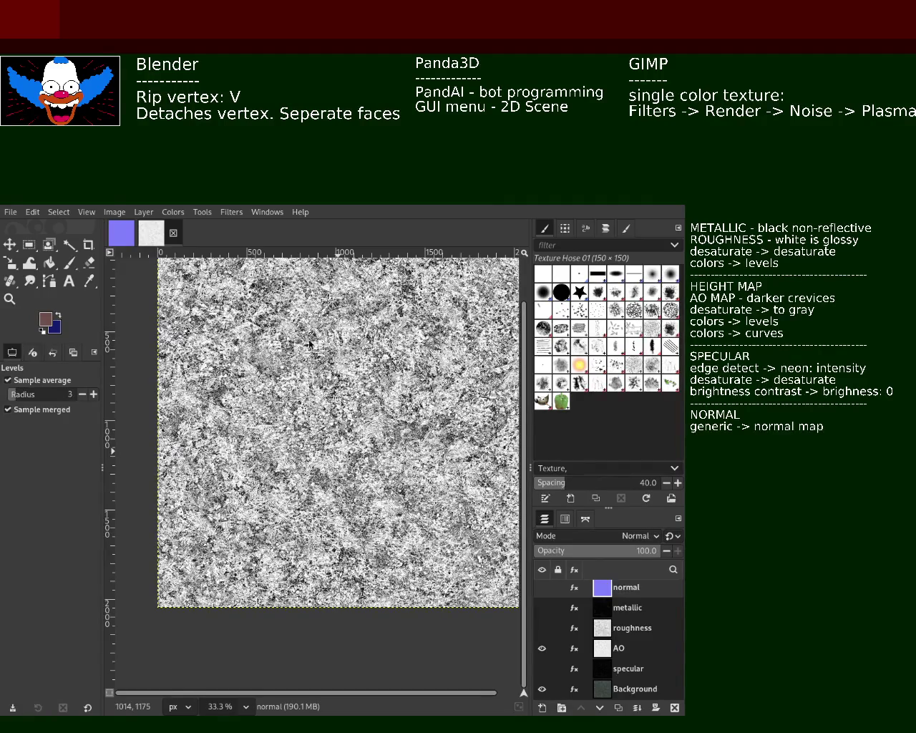
click(574, 648)
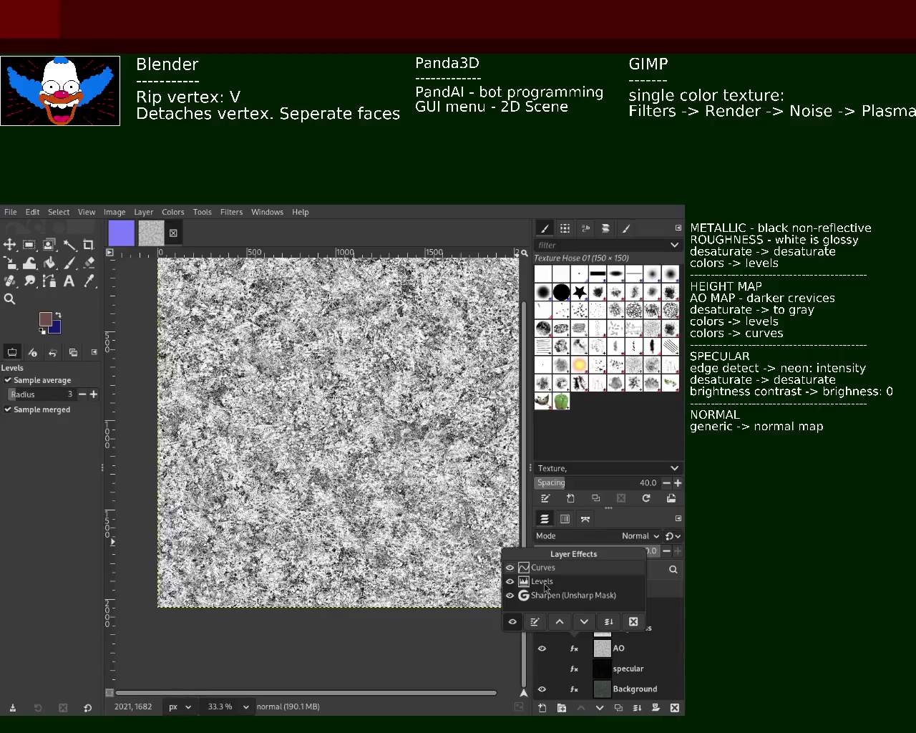
click(538, 567)
click(539, 622)
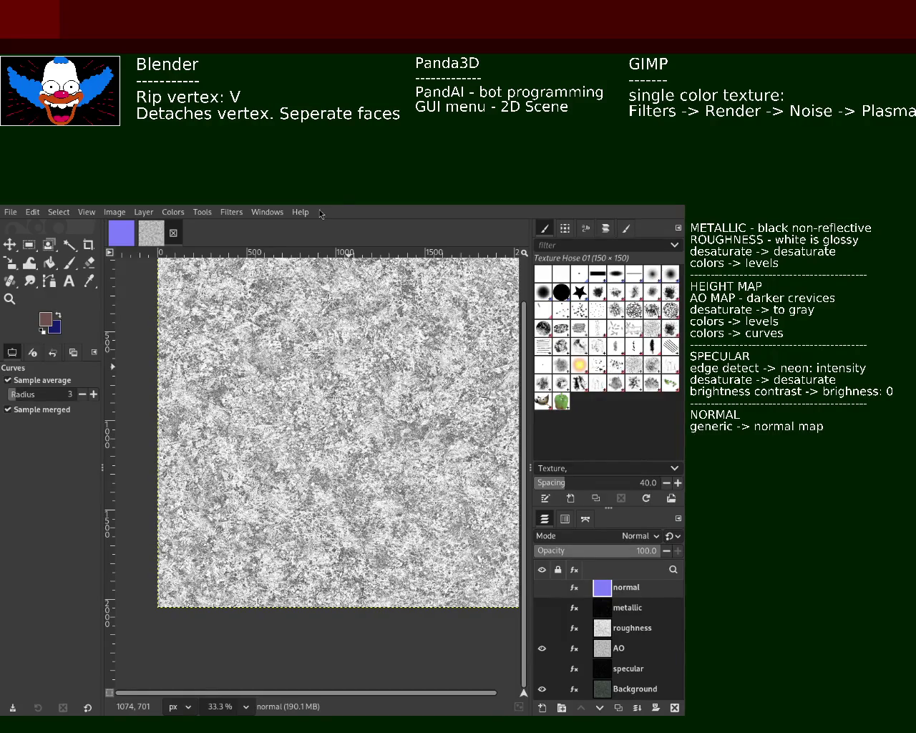
Step: Toggle the roughness and AO layers to compare them, ending with only AO shown
click(544, 649)
click(542, 629)
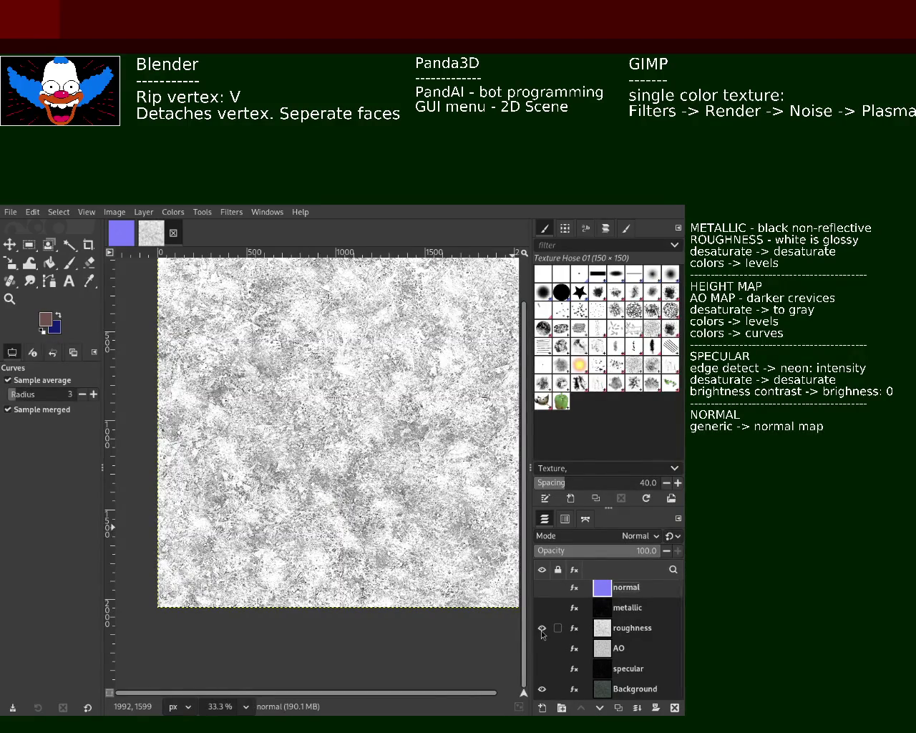
click(541, 629)
click(543, 648)
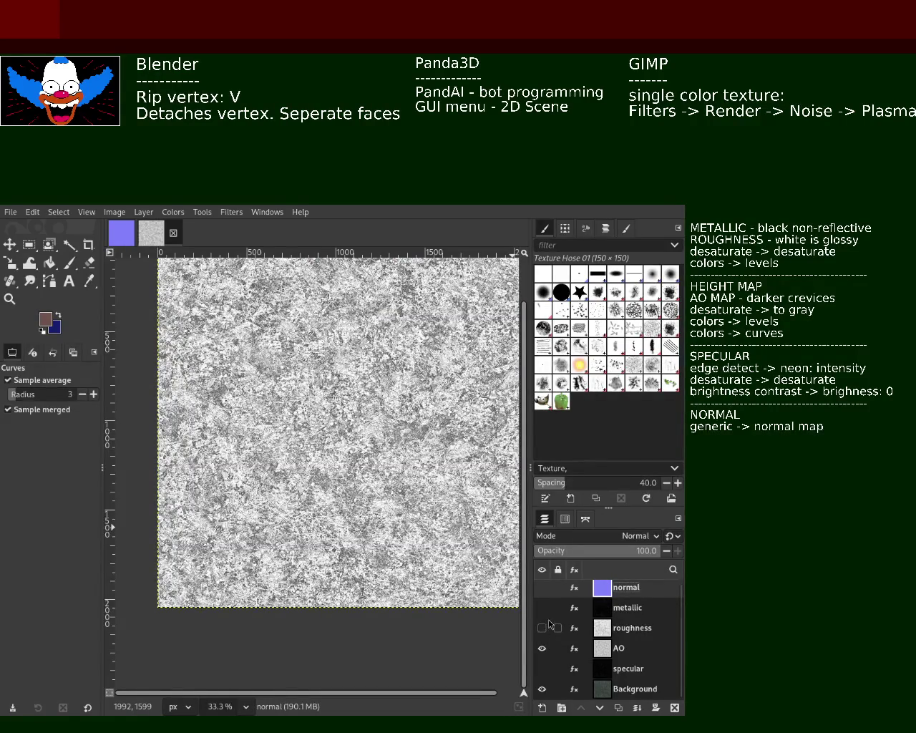
click(542, 629)
click(542, 629)
click(542, 629)
click(542, 647)
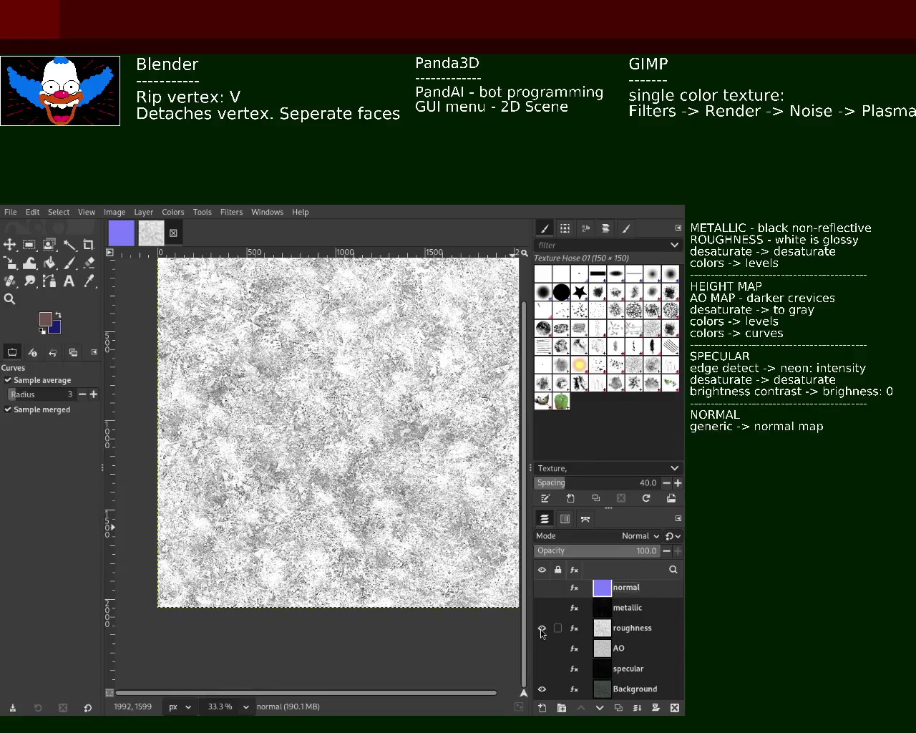
click(542, 629)
click(542, 648)
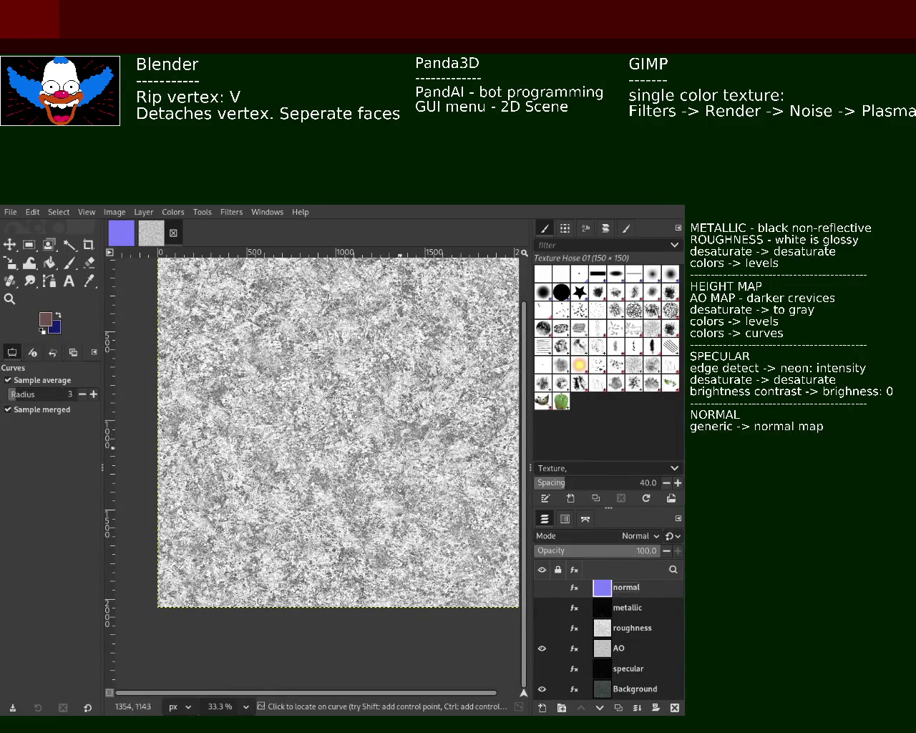
Step: Select the AO layer and start editing its Curves effect
click(601, 652)
click(574, 648)
click(534, 622)
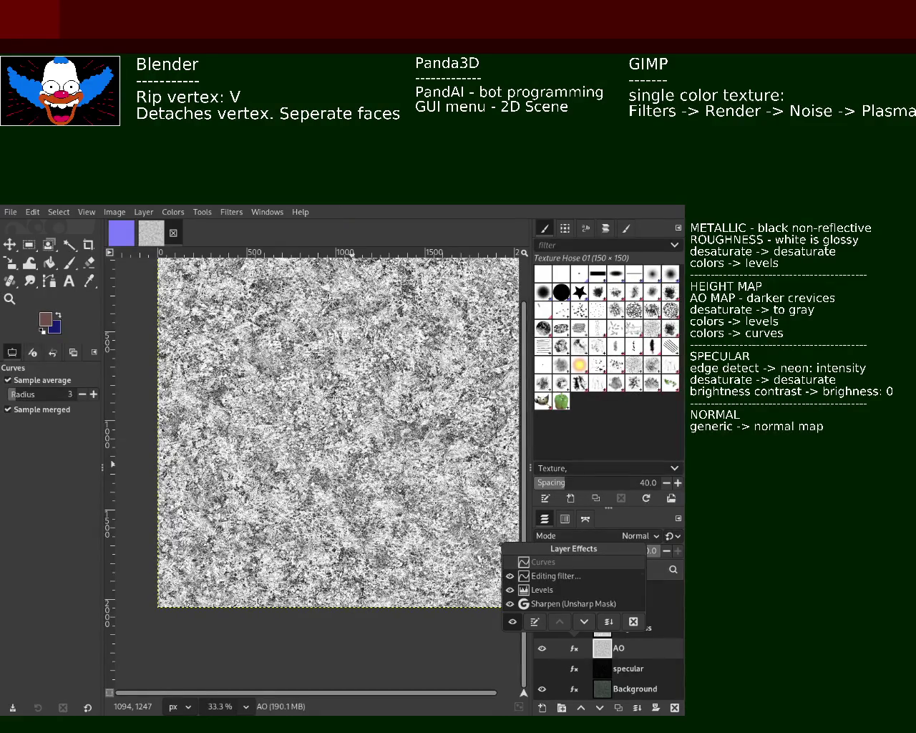
Step: Commit the high-contrast Curves change on AO and open its Levels effect for editing
key(Return)
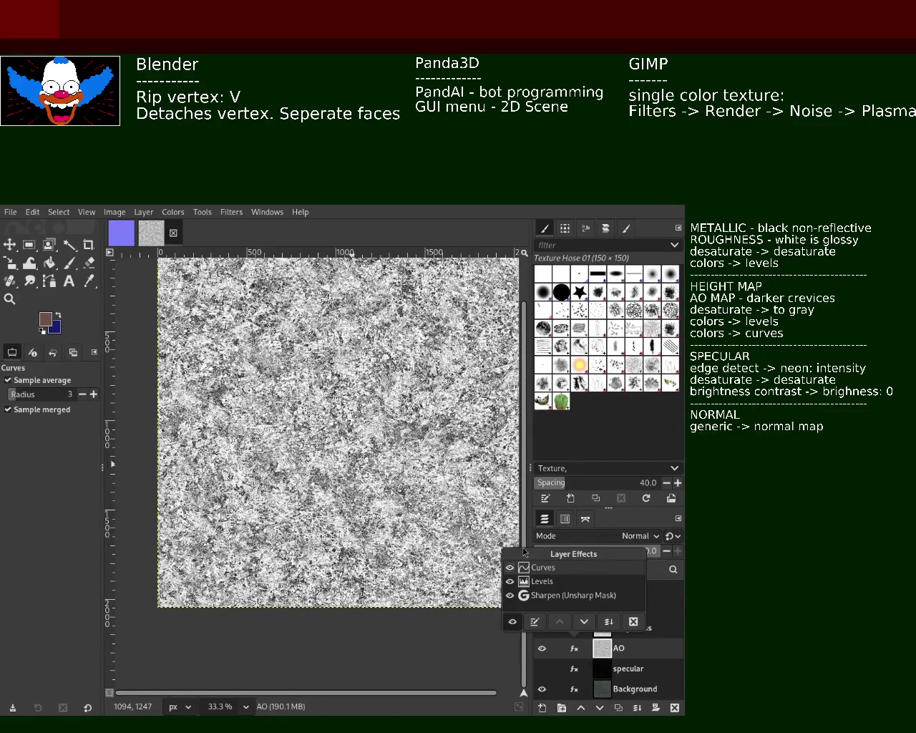
click(548, 584)
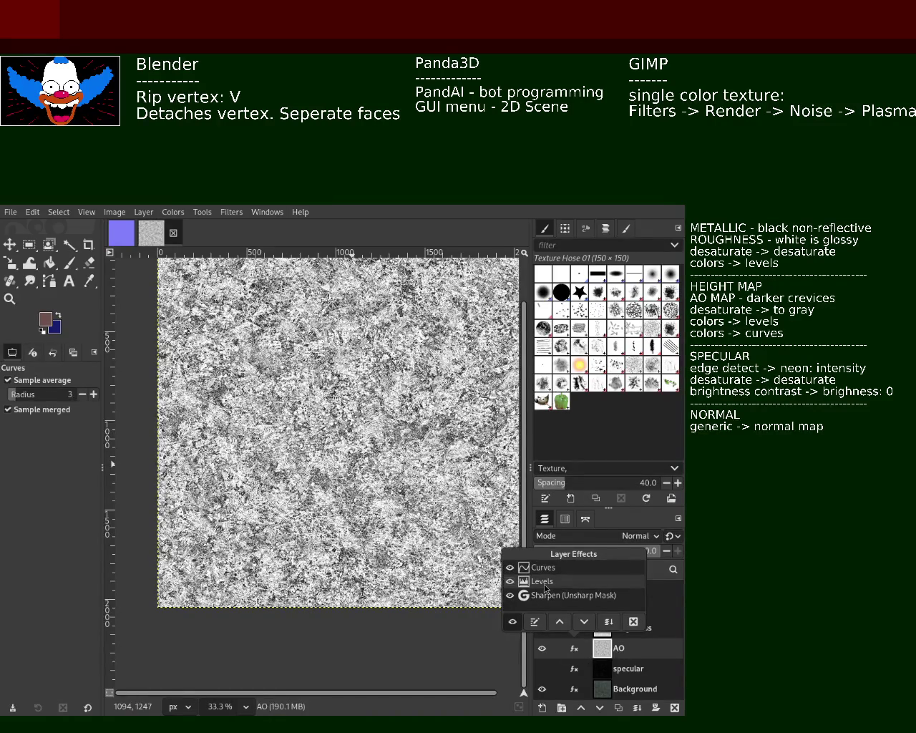
double_click(545, 587)
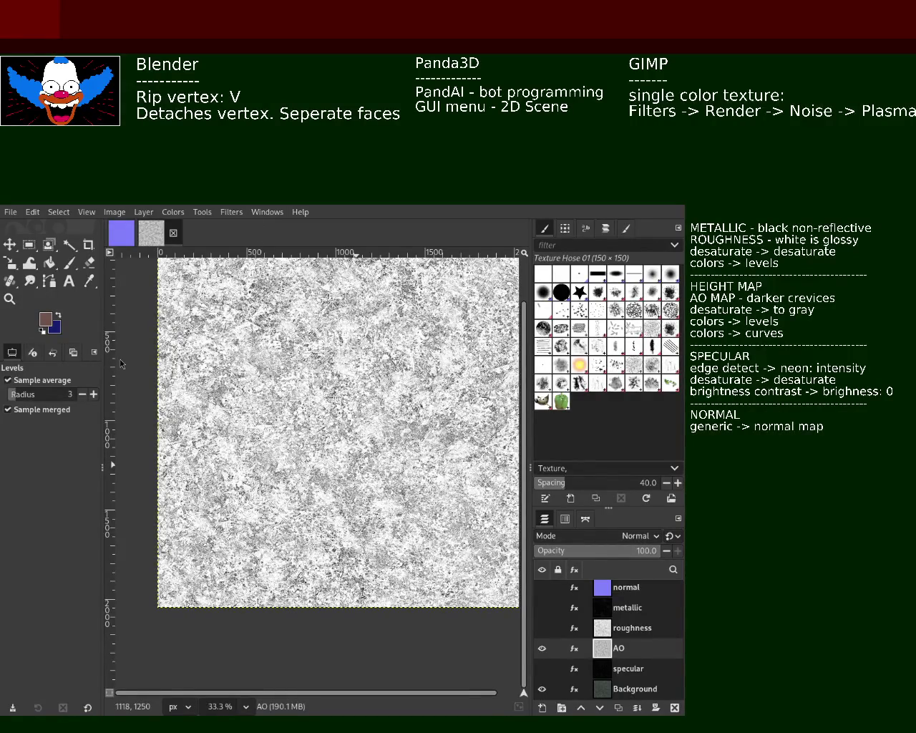
Step: Undo and redo the Levels change to compare darker and lighter AO, keeping the lighter version
key(ctrl+z)
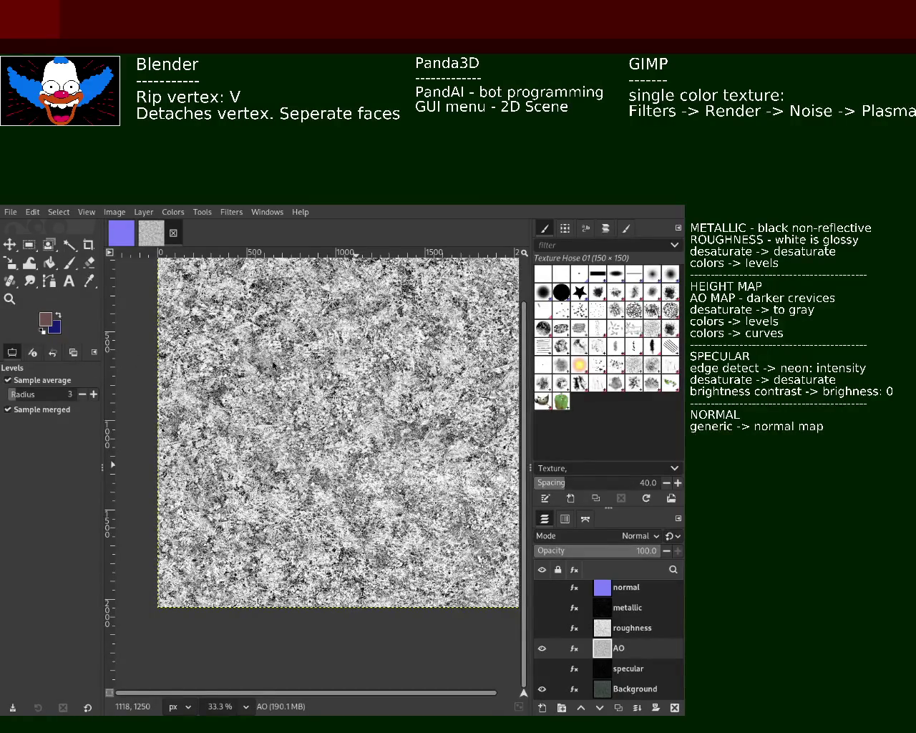
key(ctrl+z)
key(ctrl+y)
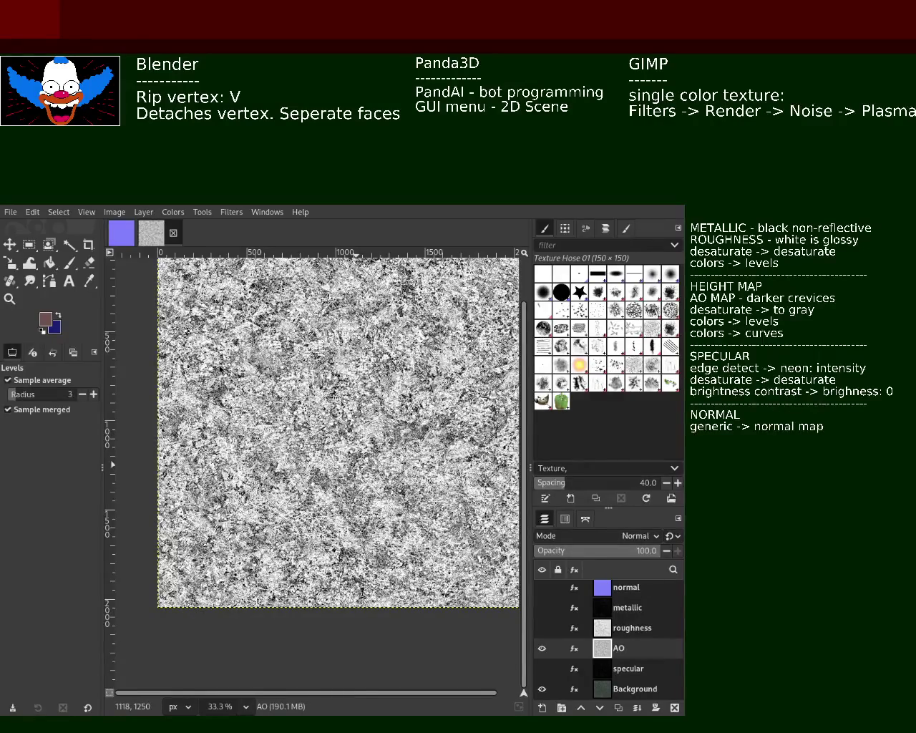
key(ctrl+y)
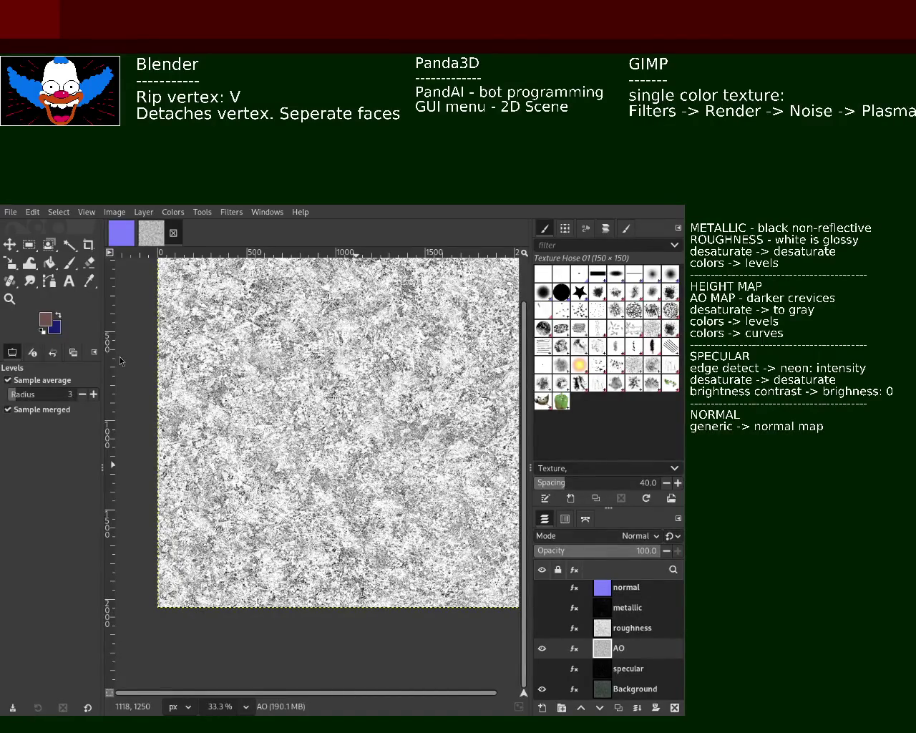
key(ctrl+z)
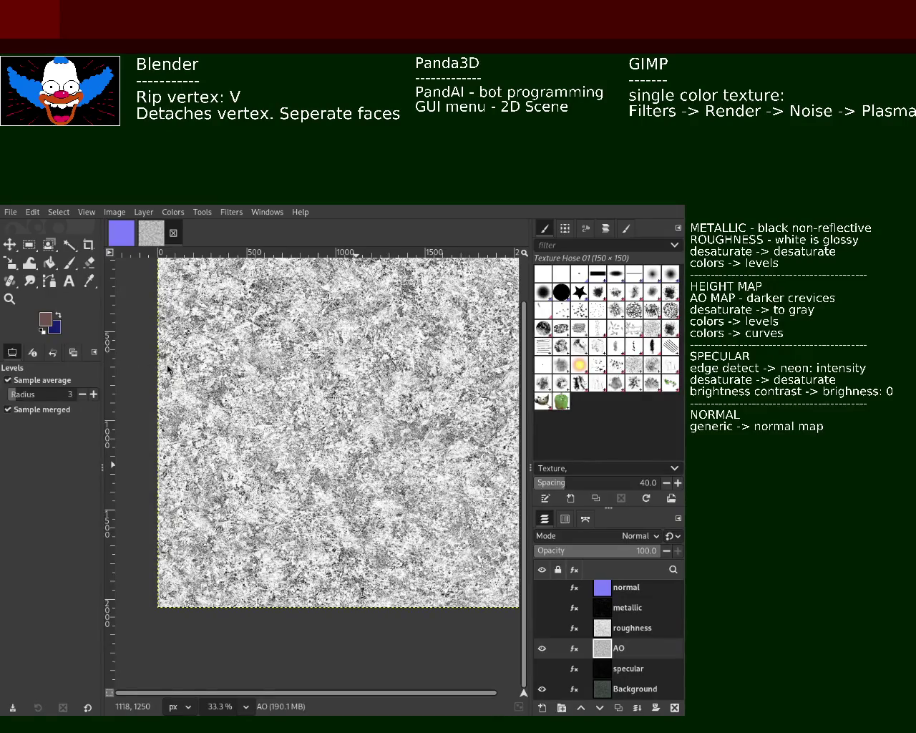
key(ctrl+z)
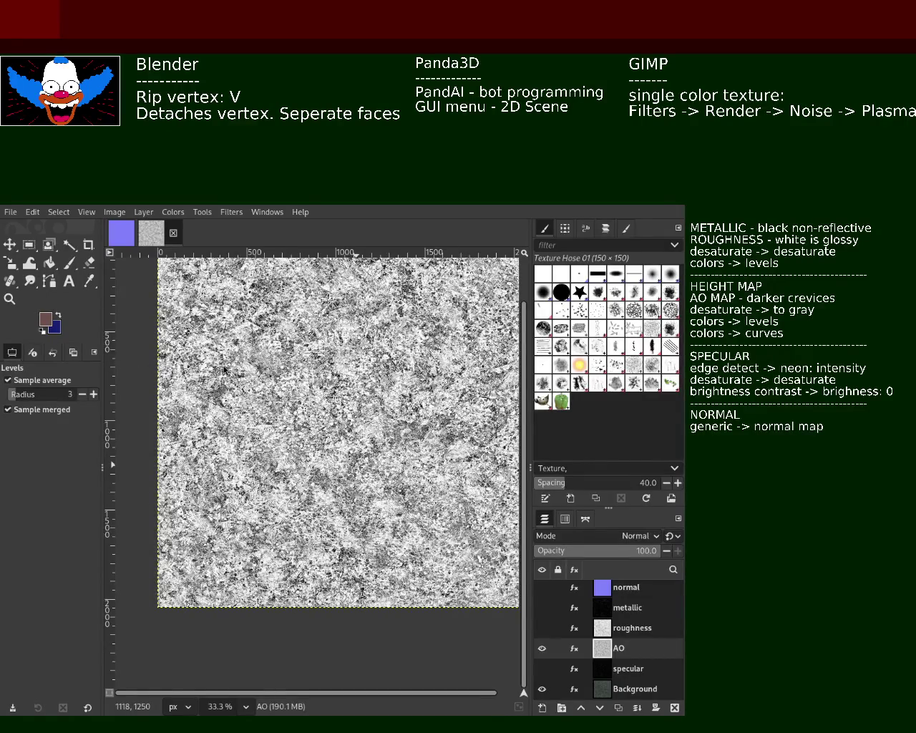
key(ctrl+y)
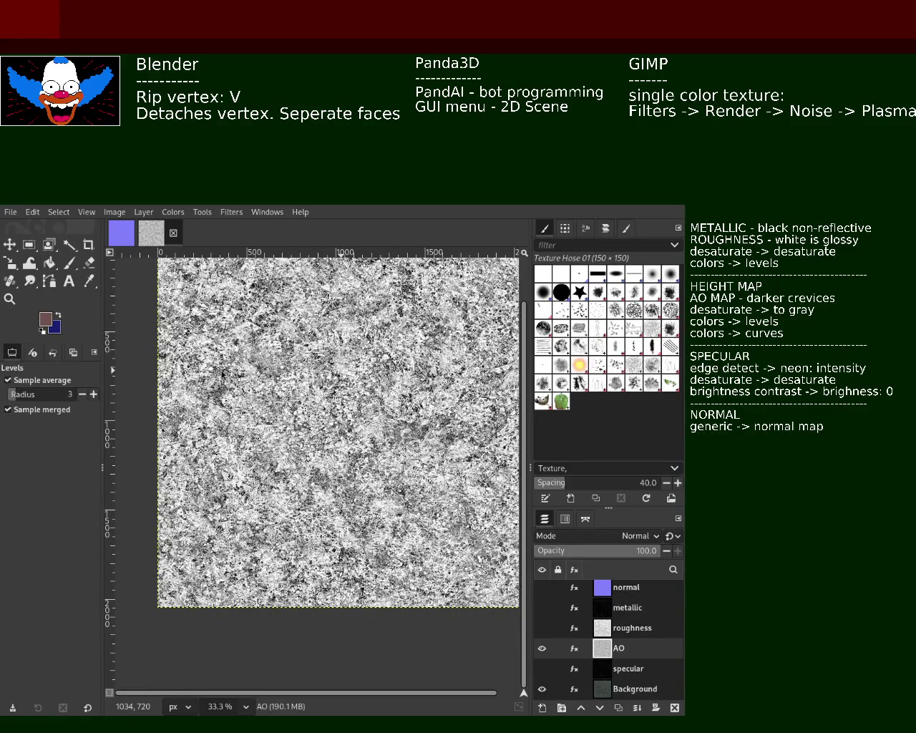
key(ctrl+z)
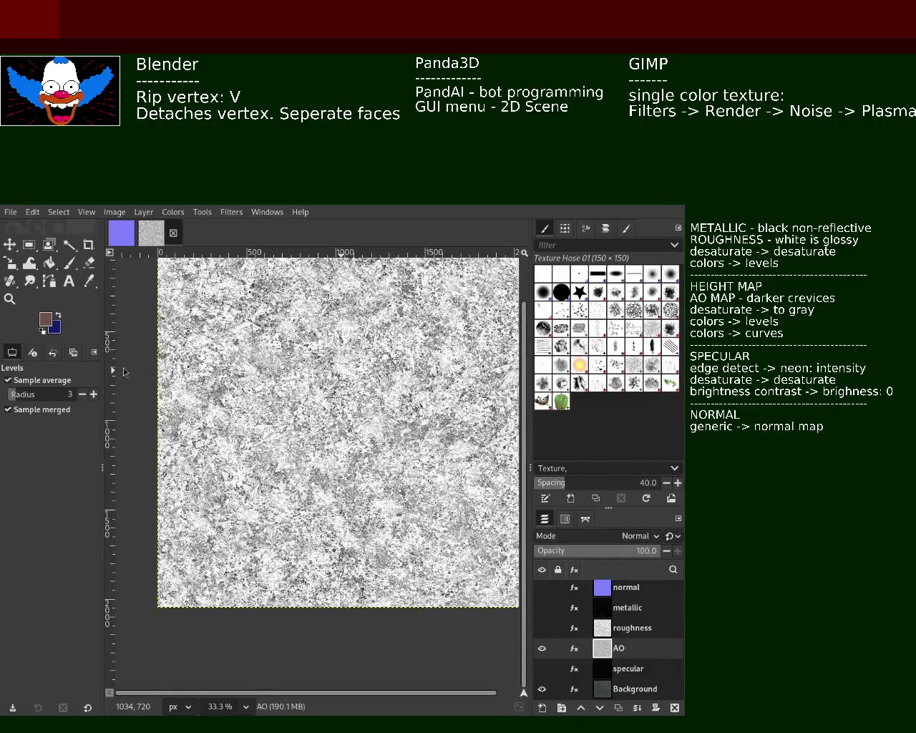
mouse_move(598, 648)
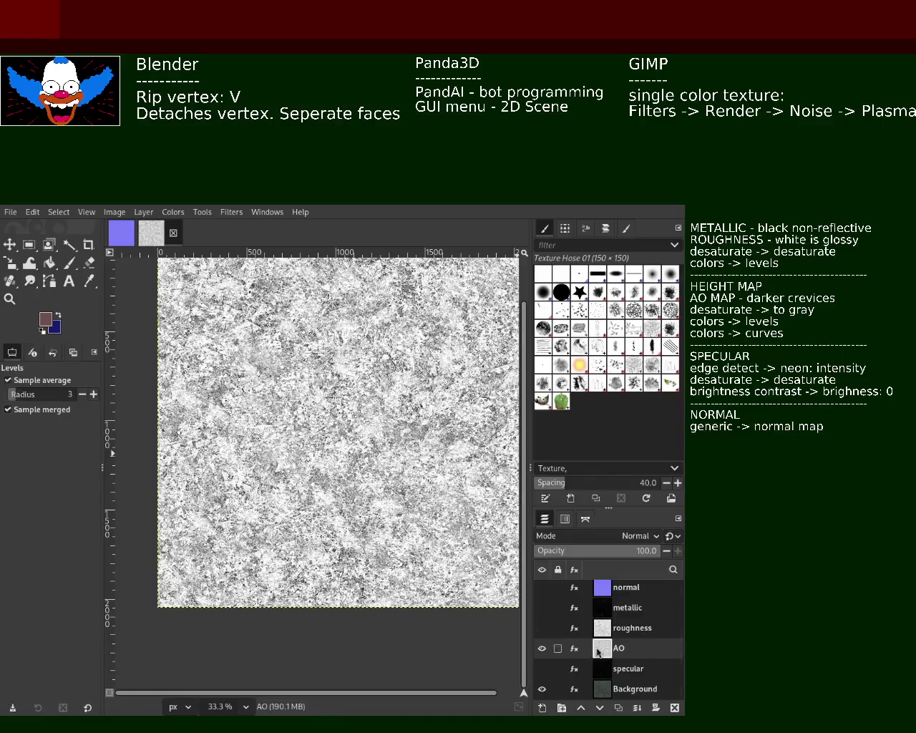
click(574, 648)
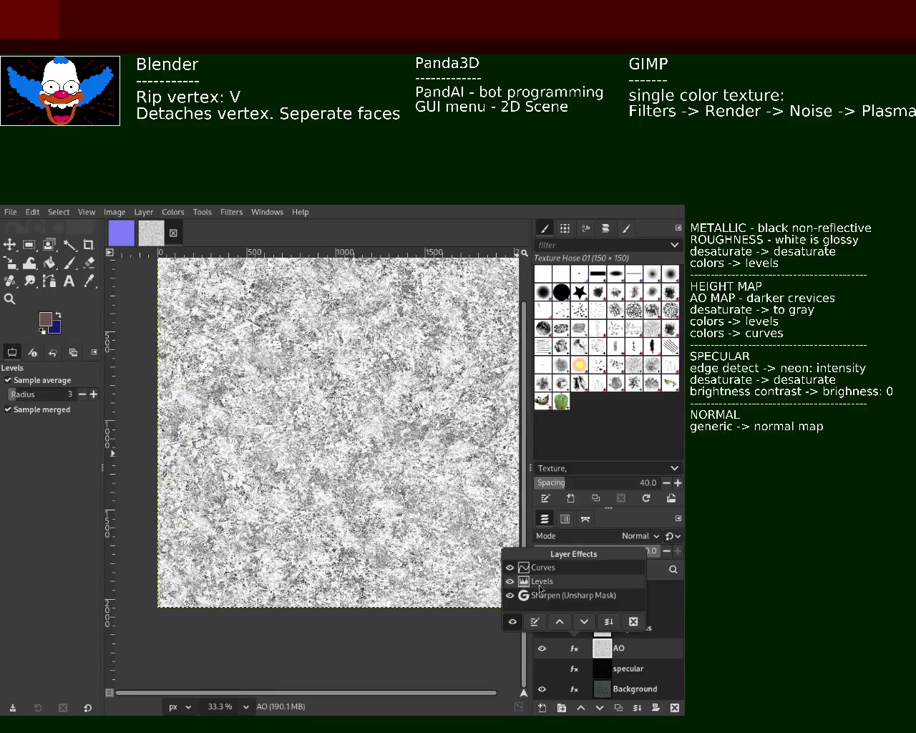
Step: Delete the Sharpen (Unsharp Mask) effect from the AO layer, leaving Curves and Levels
click(540, 631)
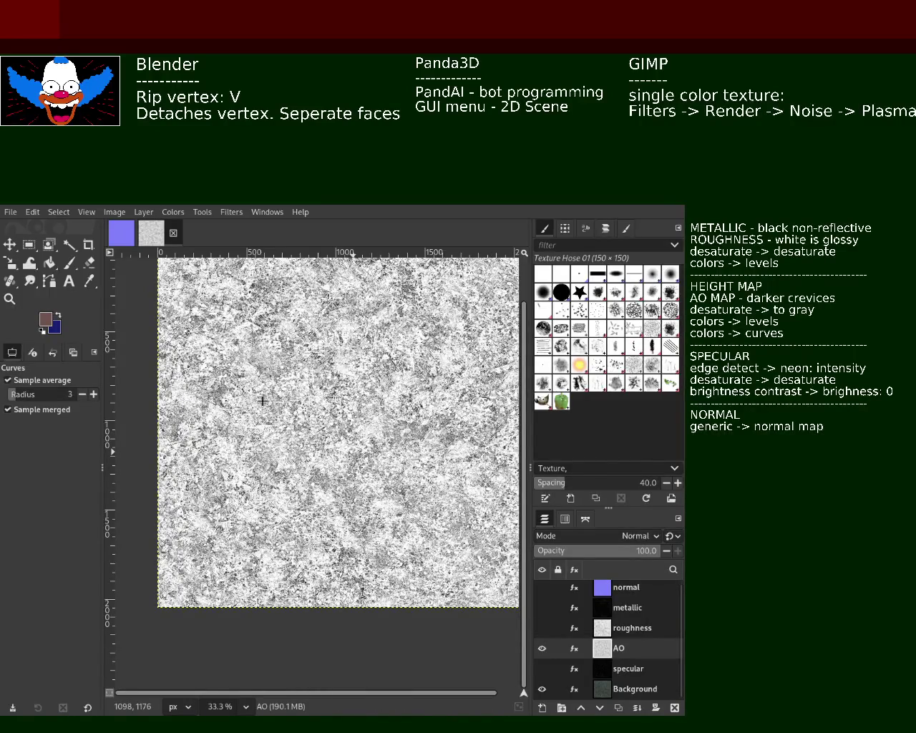
click(575, 648)
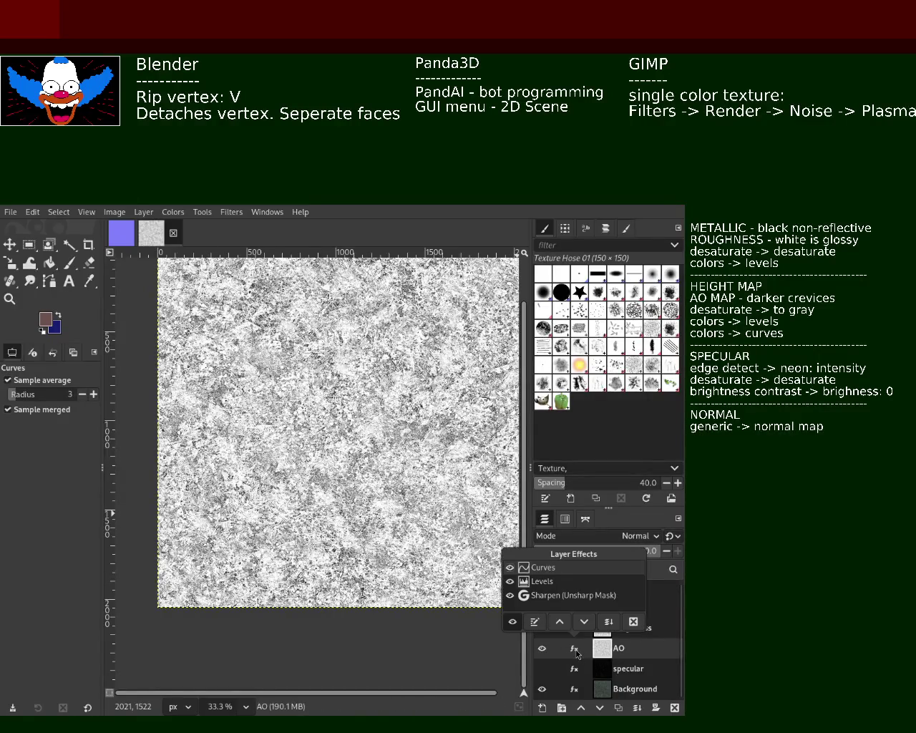
click(594, 595)
click(632, 622)
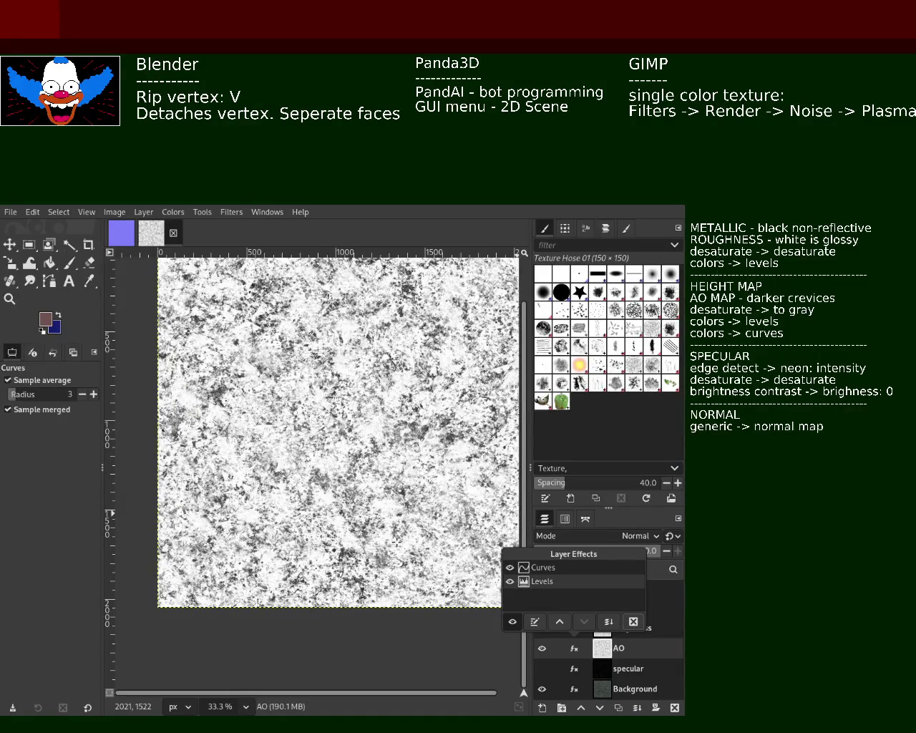
Step: Select the roughness layer and bring up its effects list
click(424, 658)
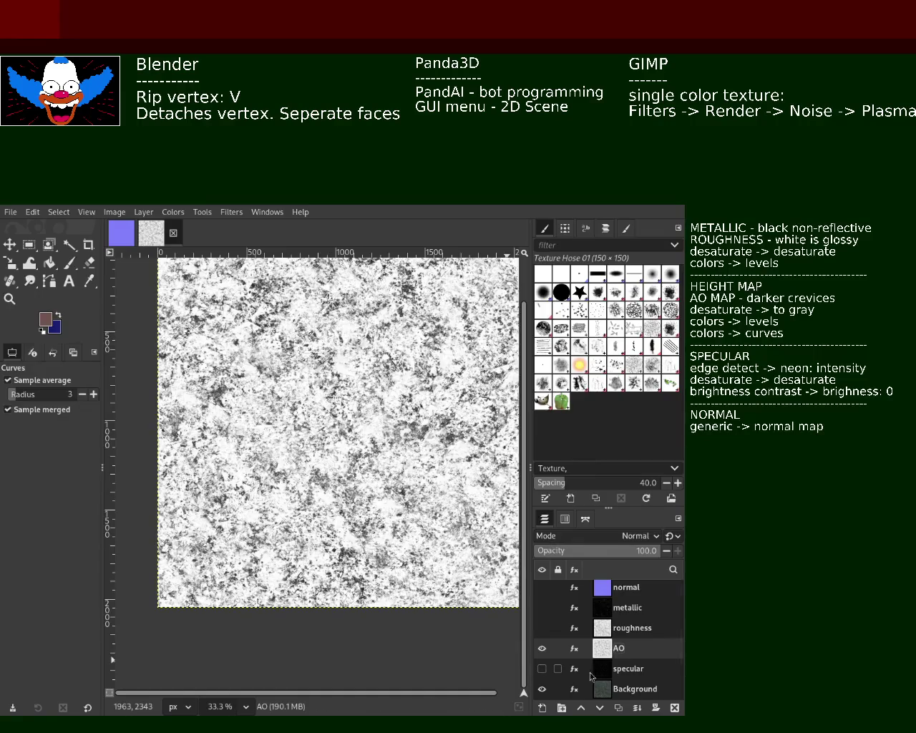
click(605, 629)
click(574, 628)
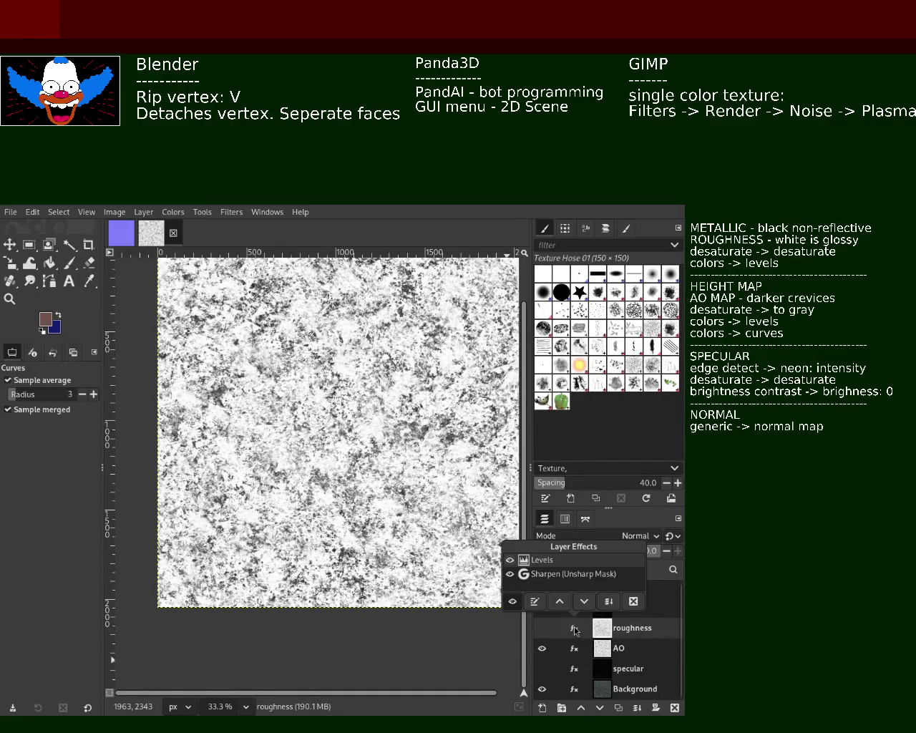
Step: Delete the Sharpen effect from the roughness and metallic layers, leaving only Levels
click(593, 574)
click(633, 601)
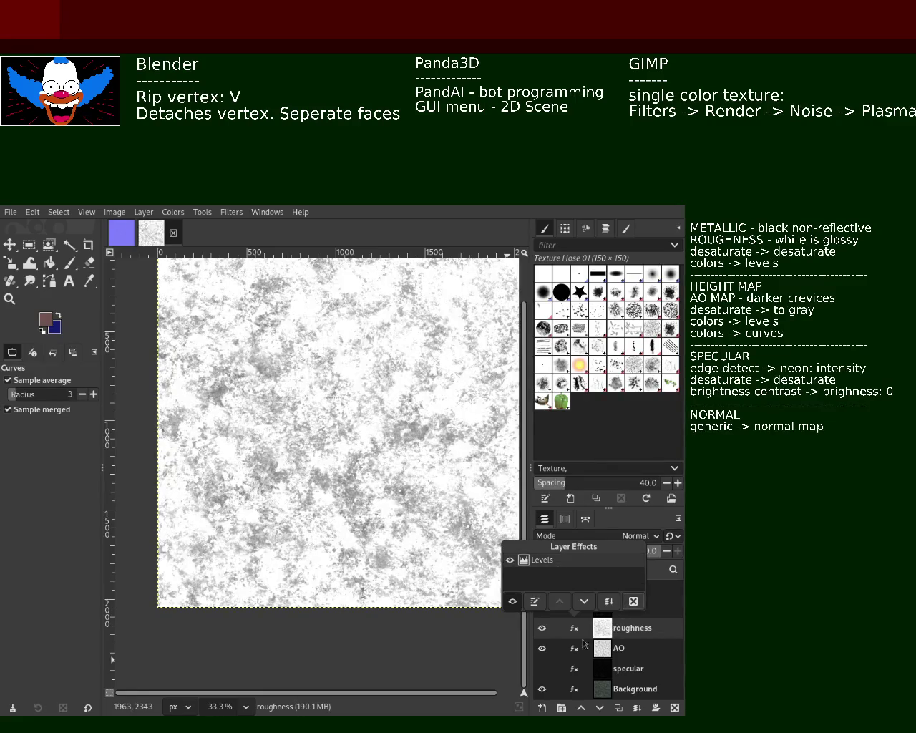
click(602, 614)
click(602, 613)
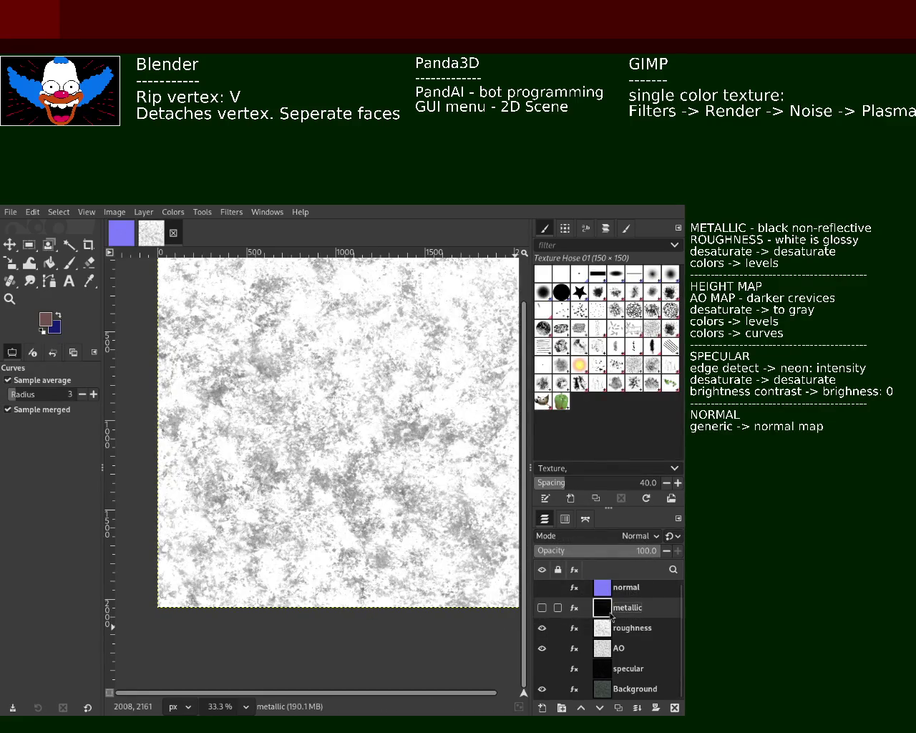
click(575, 610)
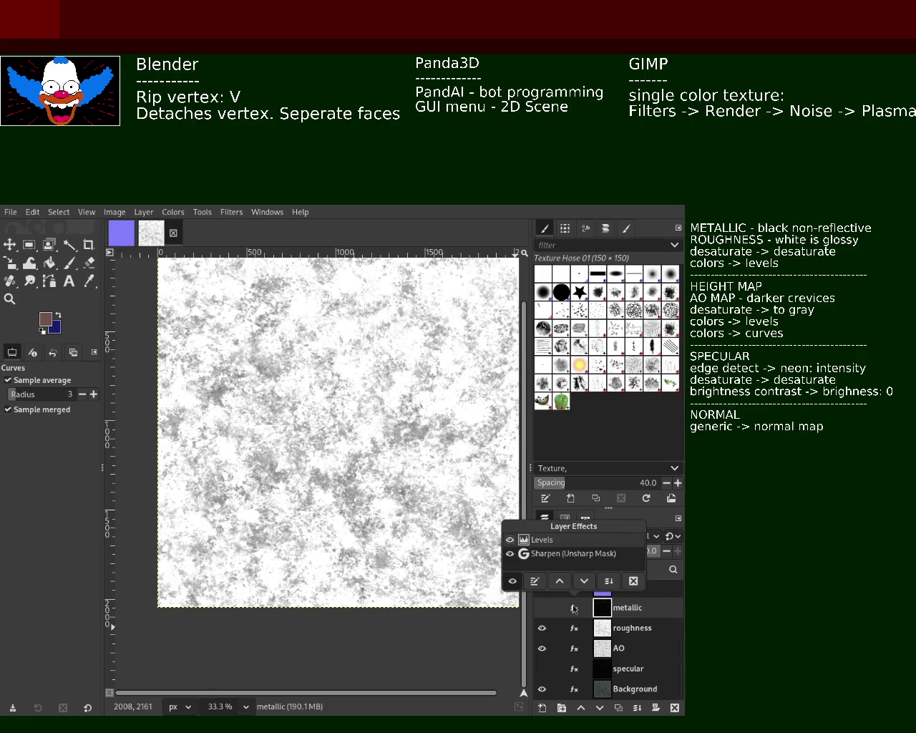
click(632, 580)
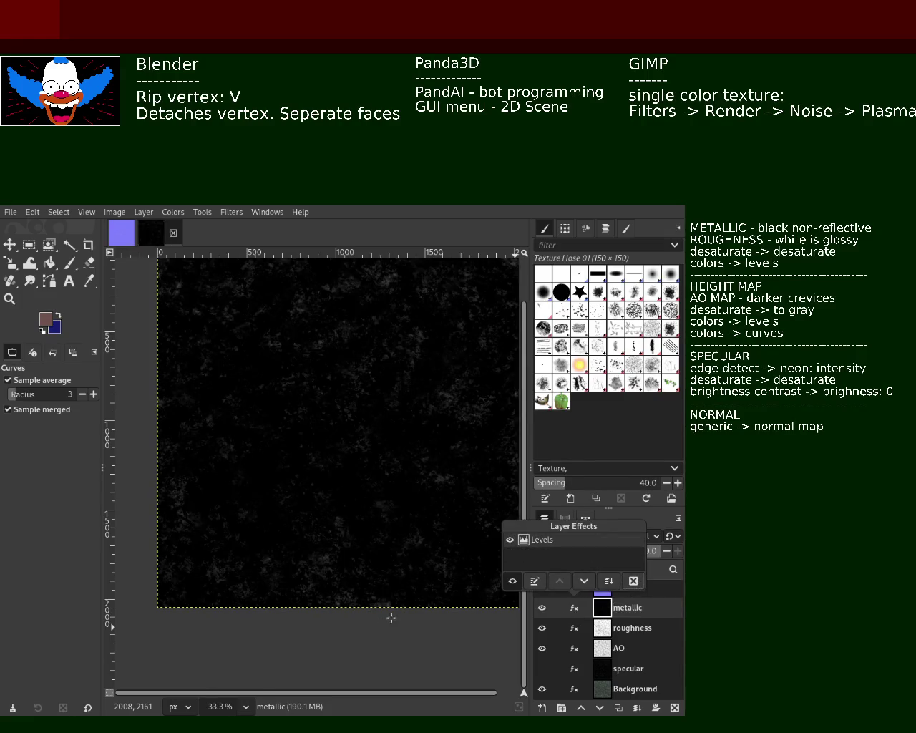
Step: Make the normal layer active and bring up its effects list
click(408, 650)
click(547, 586)
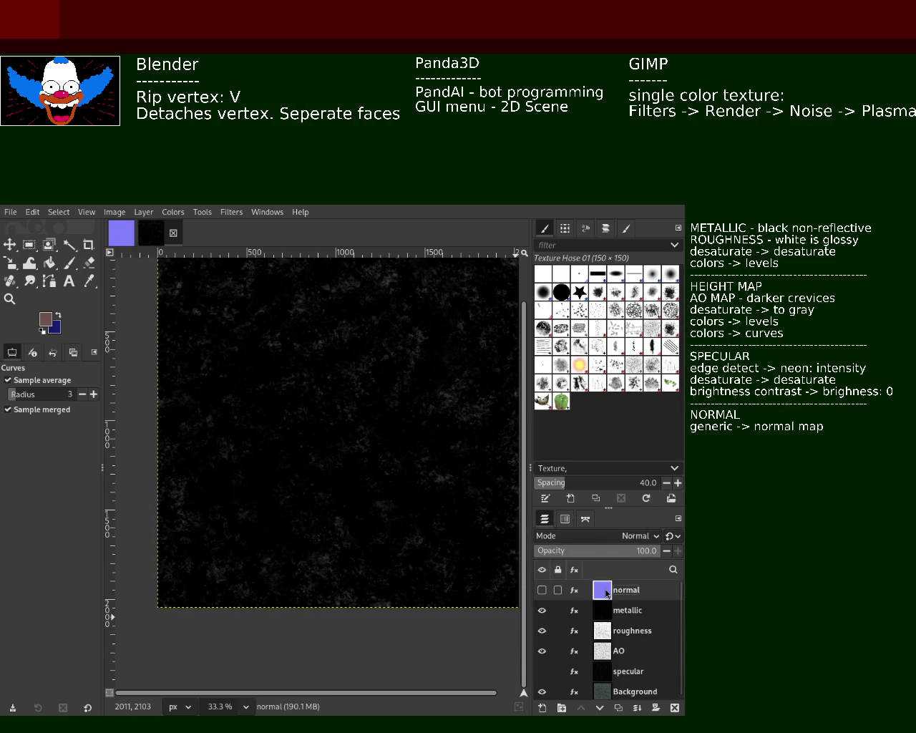
click(577, 590)
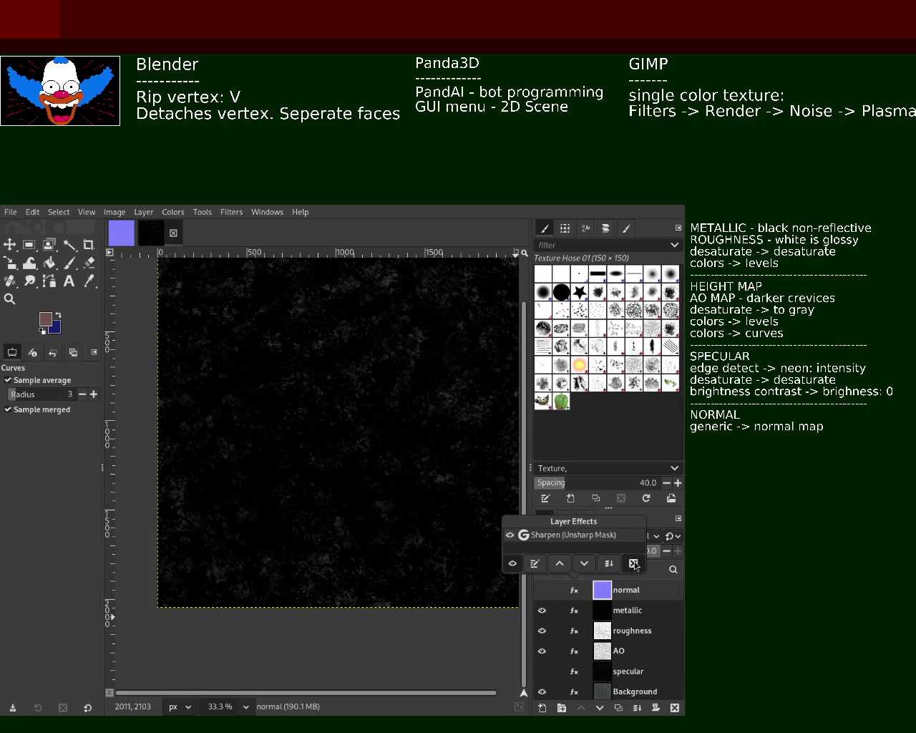
Step: Strip Sharpen from the normal and Background layers, then hide specular and roughness
click(634, 566)
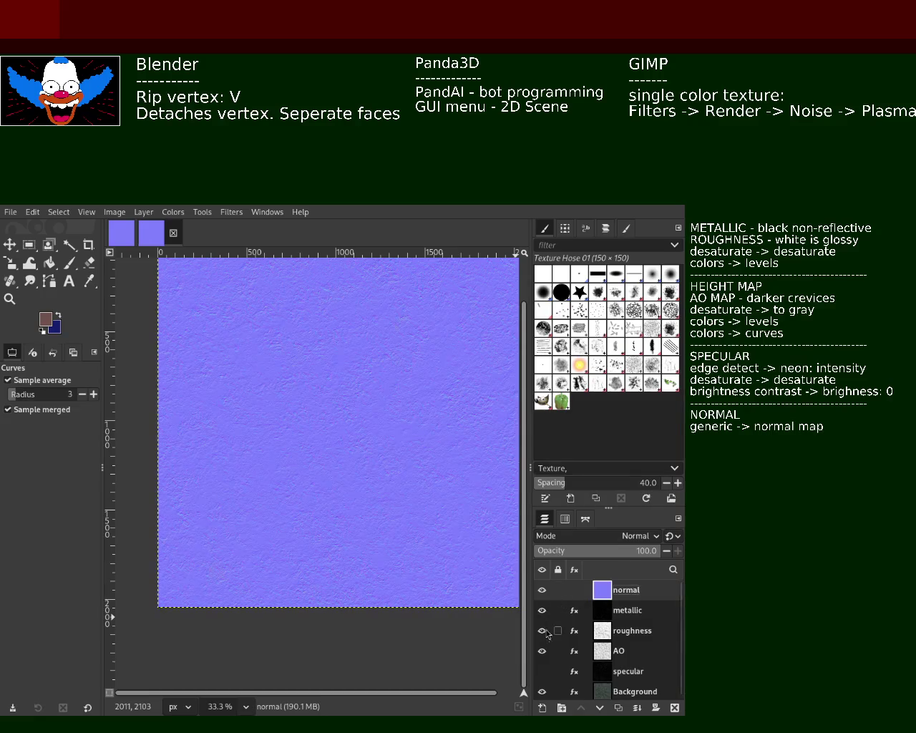
click(542, 672)
click(575, 689)
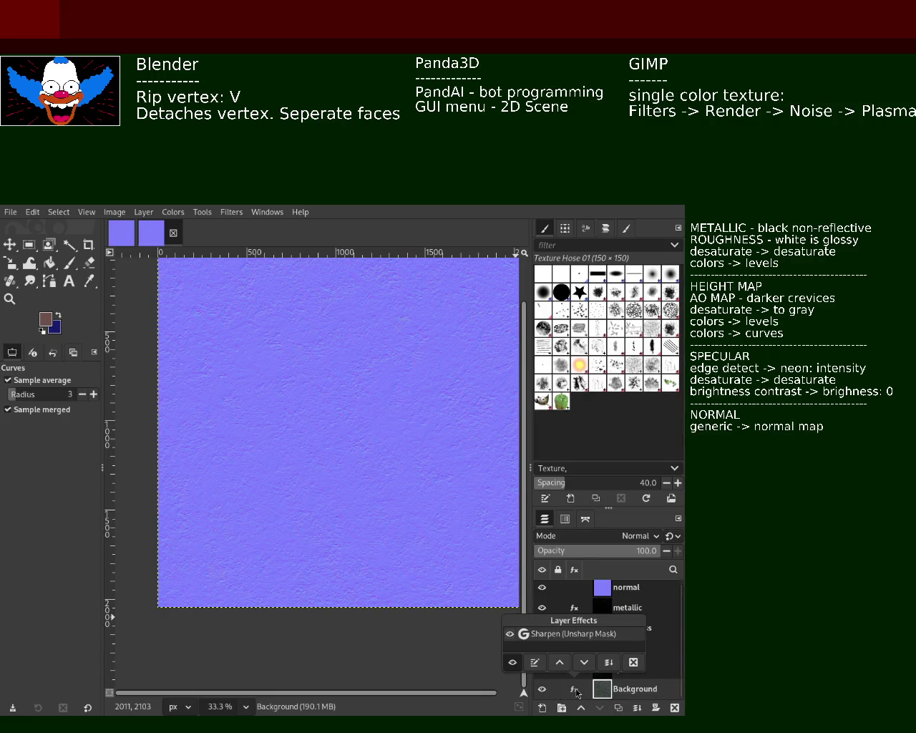
click(632, 662)
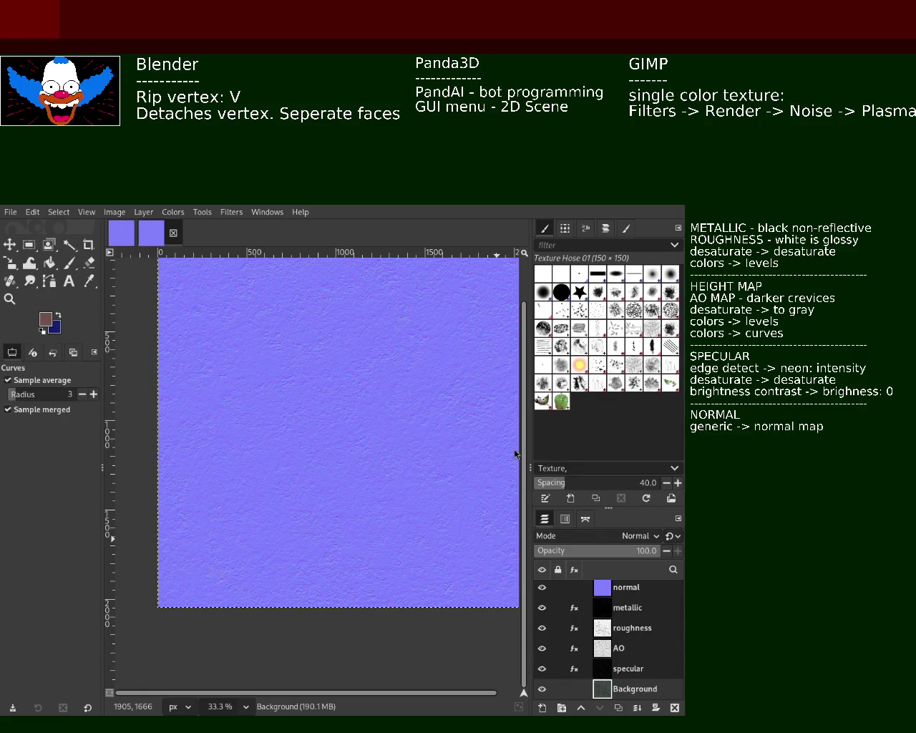
click(542, 669)
click(541, 648)
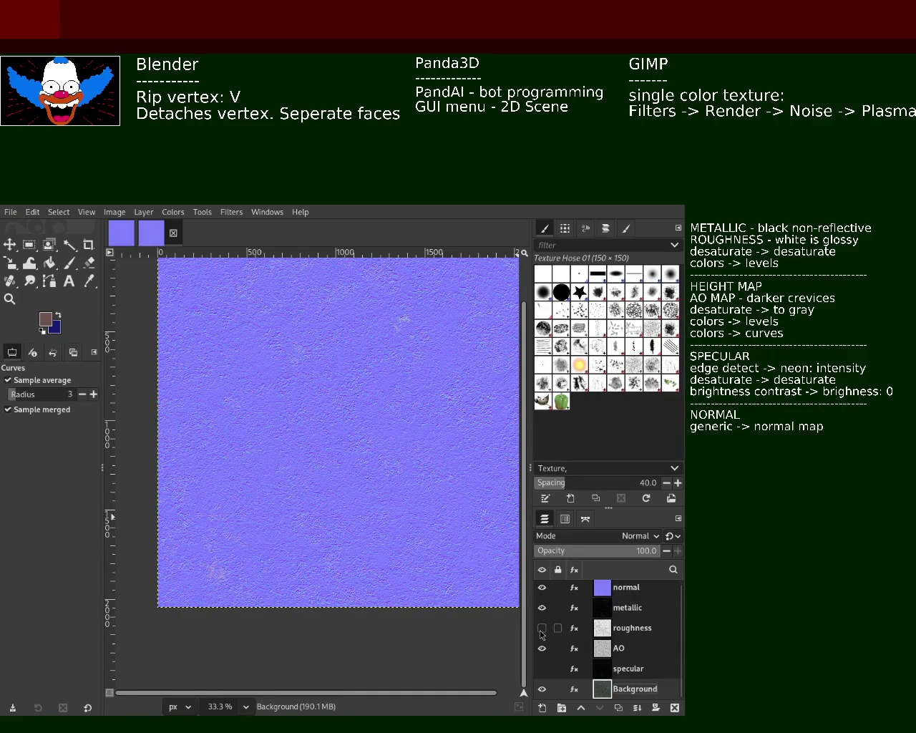
Step: Turn the specular layer back on and check the effects on the specular and Background layers
click(542, 669)
click(574, 668)
click(574, 689)
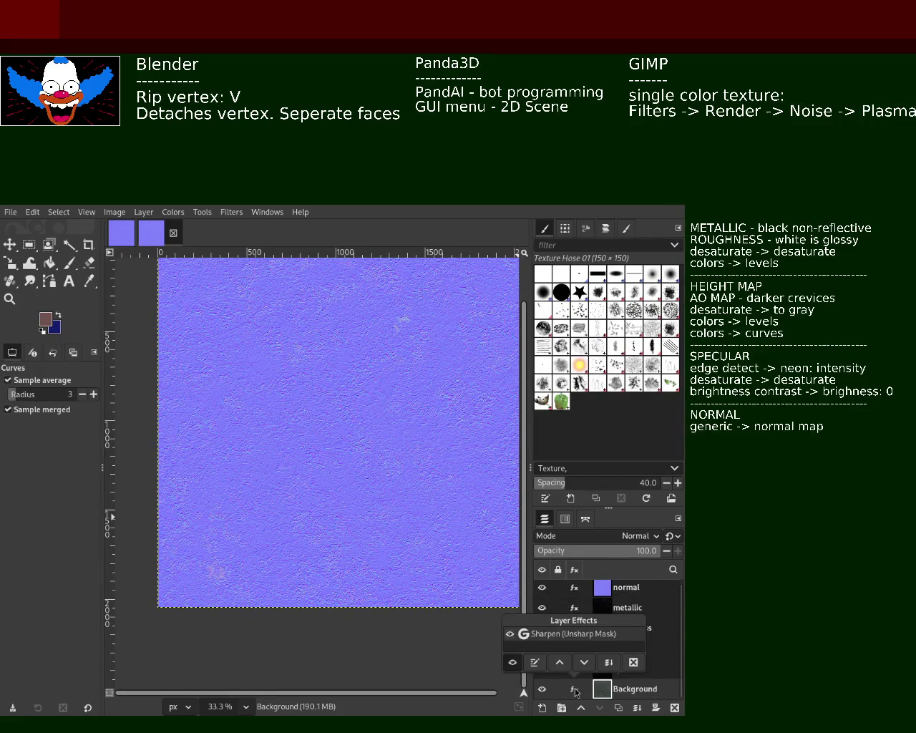
click(574, 668)
click(574, 668)
Step: Review the effect lists of the AO, roughness, metallic and normal layers one by one
click(575, 647)
click(574, 647)
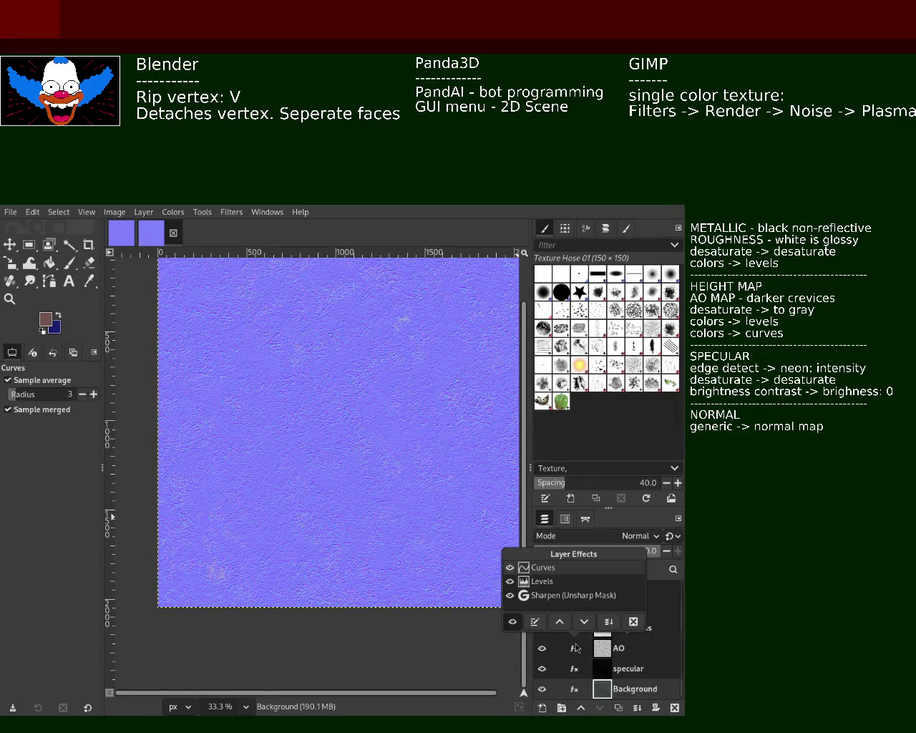
click(576, 634)
click(575, 633)
click(575, 633)
click(574, 608)
click(574, 607)
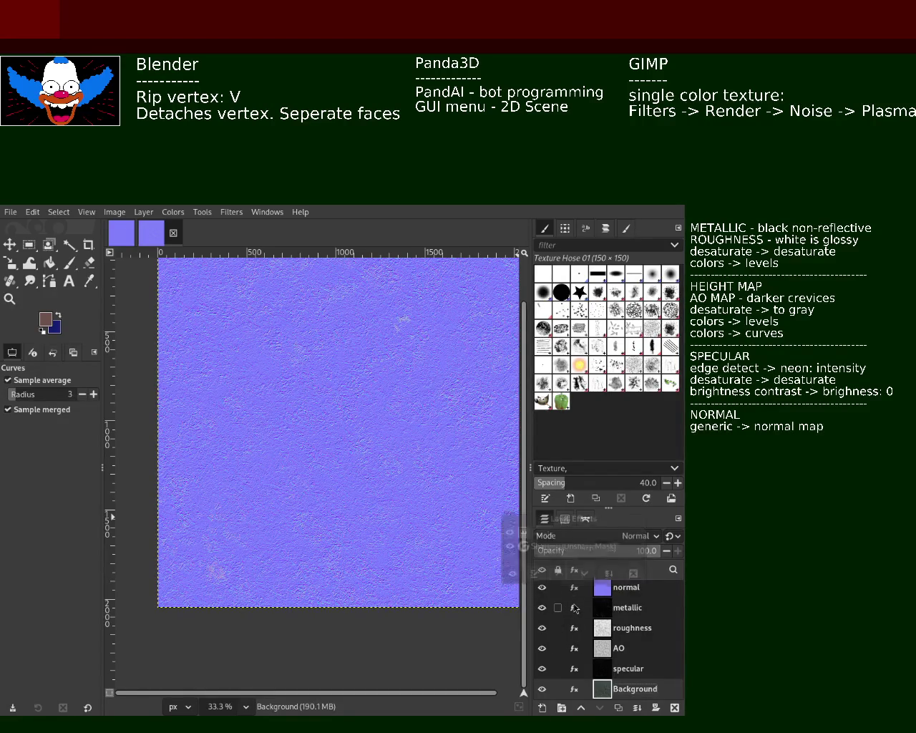
click(574, 591)
click(574, 591)
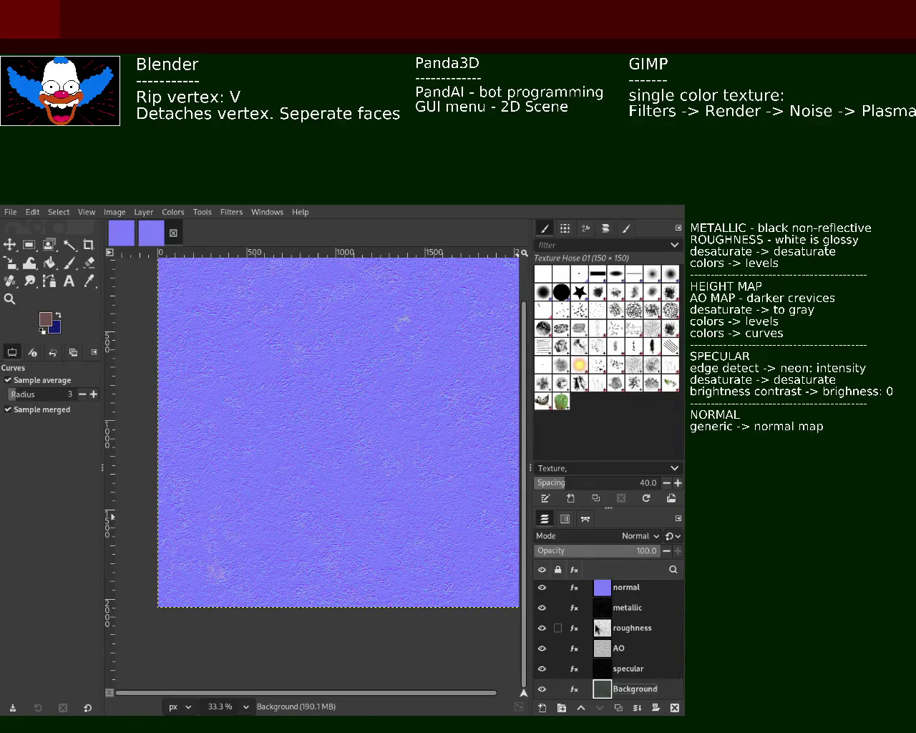
Step: Check the specular layer's effects and make specular the active layer
click(575, 669)
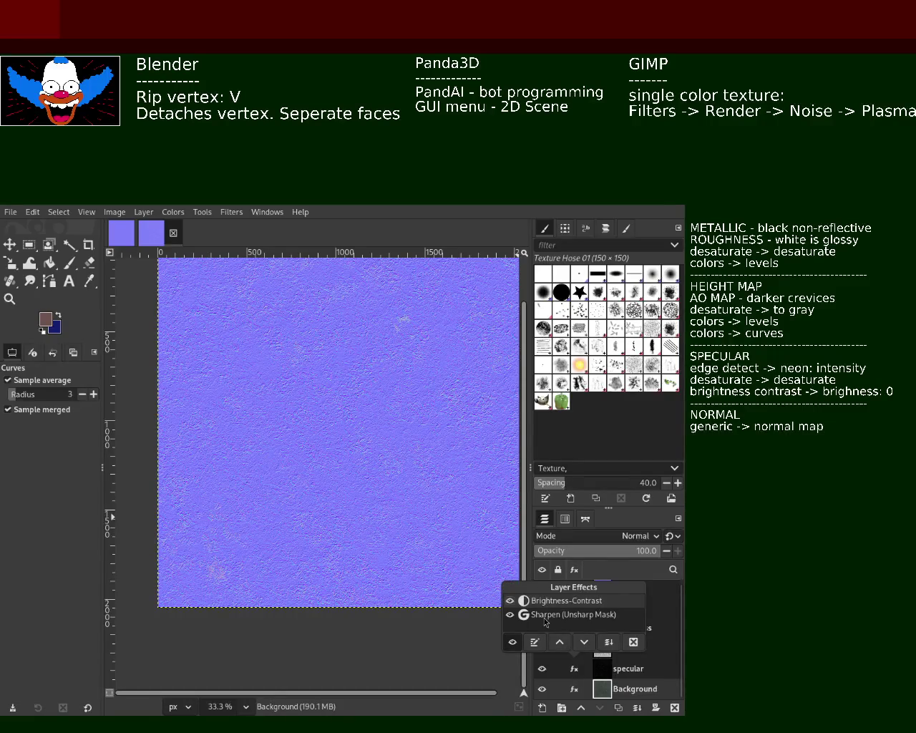
click(535, 642)
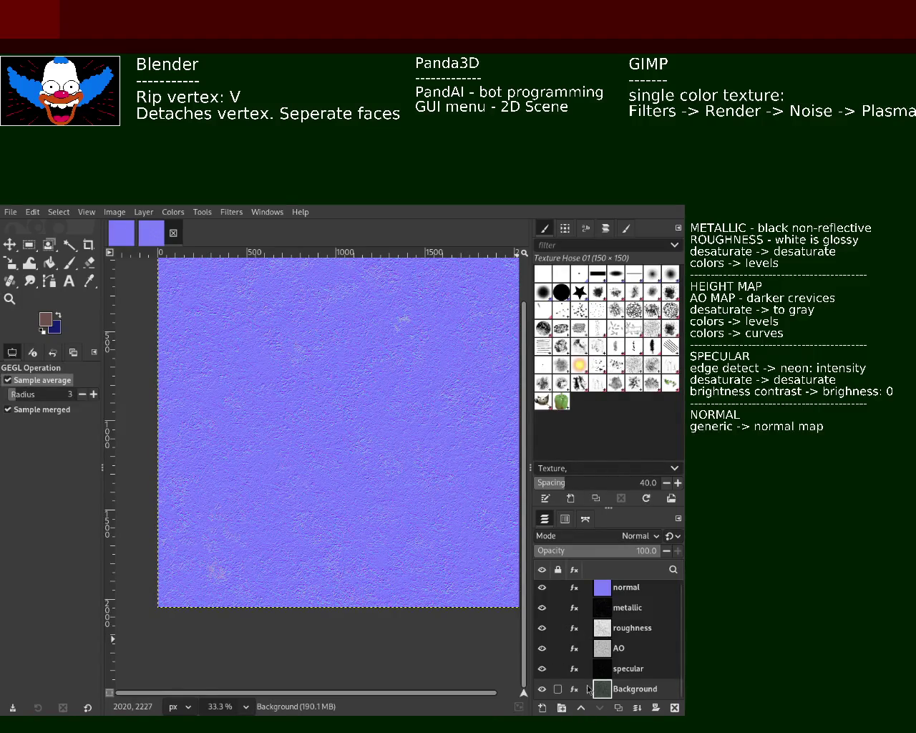
click(565, 668)
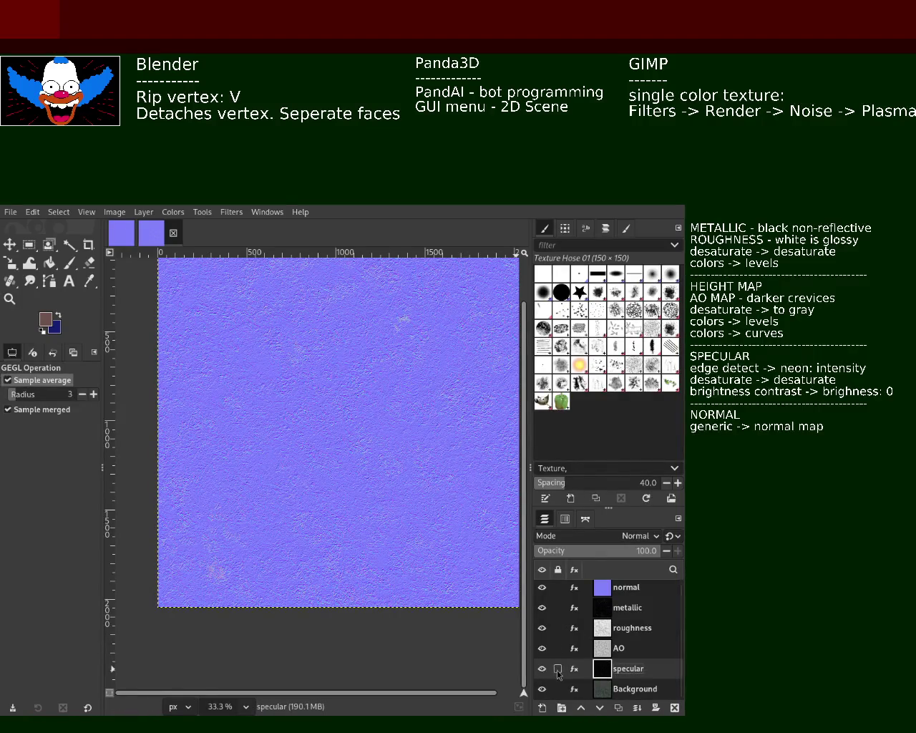
click(574, 669)
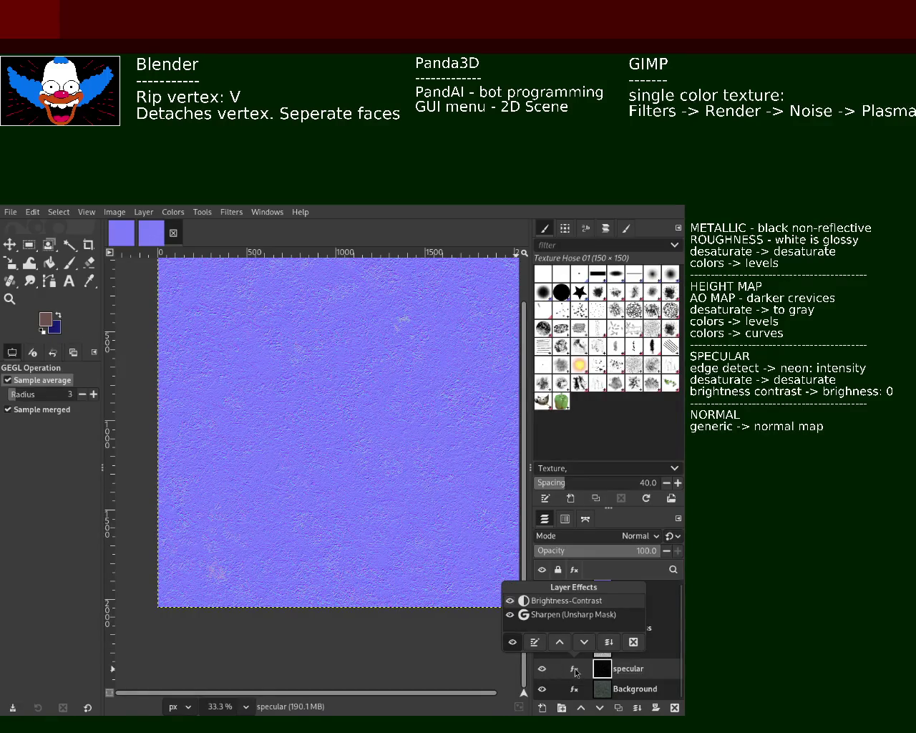
click(575, 671)
Step: Make AO the active layer, review its effects, and hide the normal layer
click(573, 650)
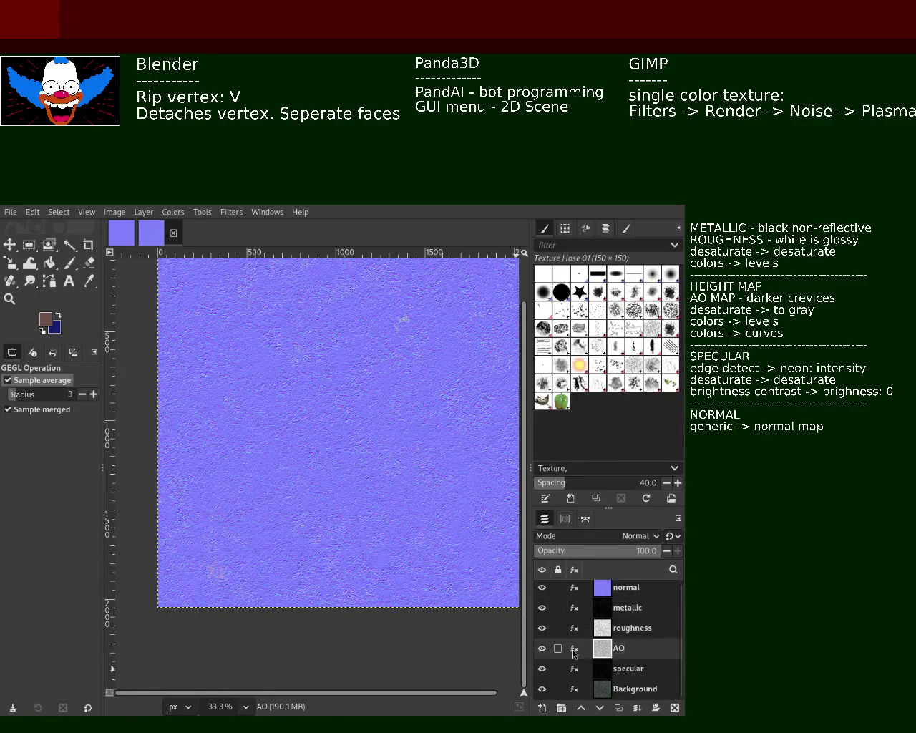
click(574, 650)
click(573, 652)
click(542, 588)
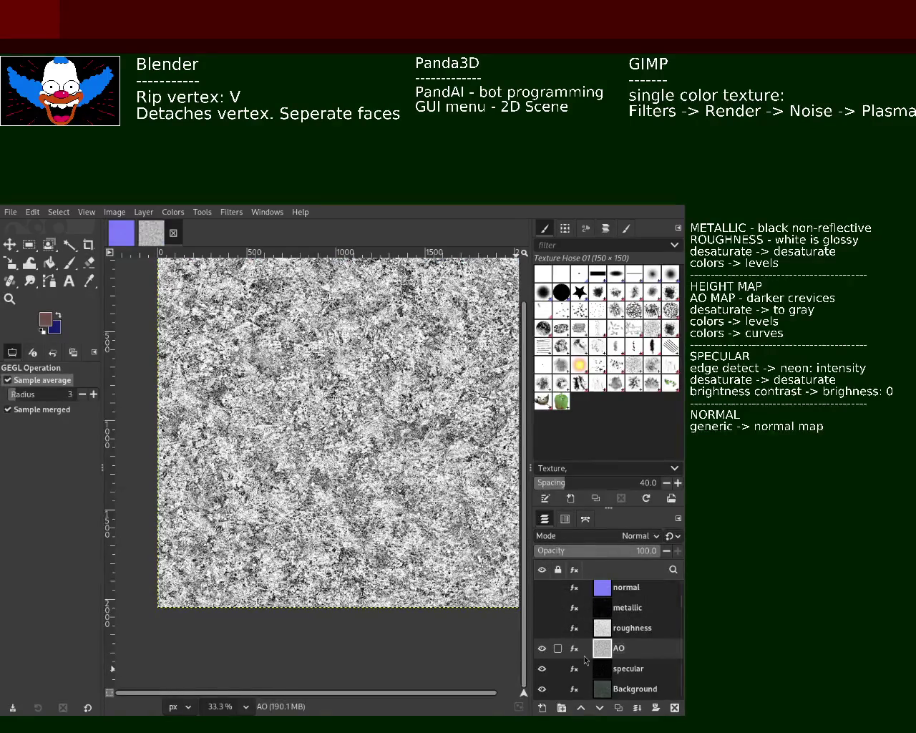
Step: Review AO's effects, then flip roughness and AO visibility to compare the two maps
click(576, 650)
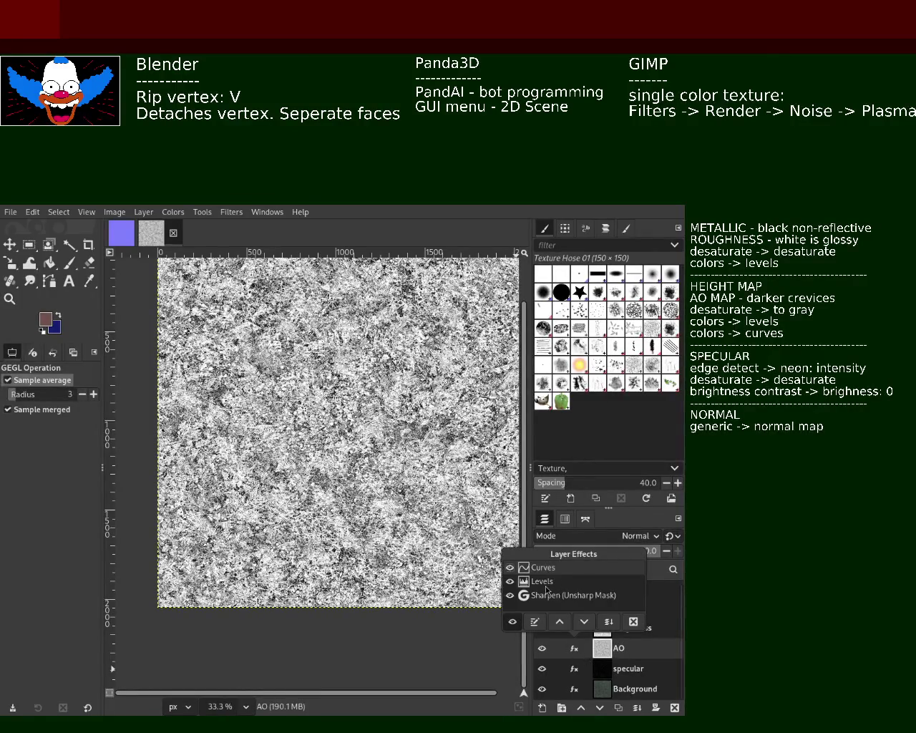
click(562, 569)
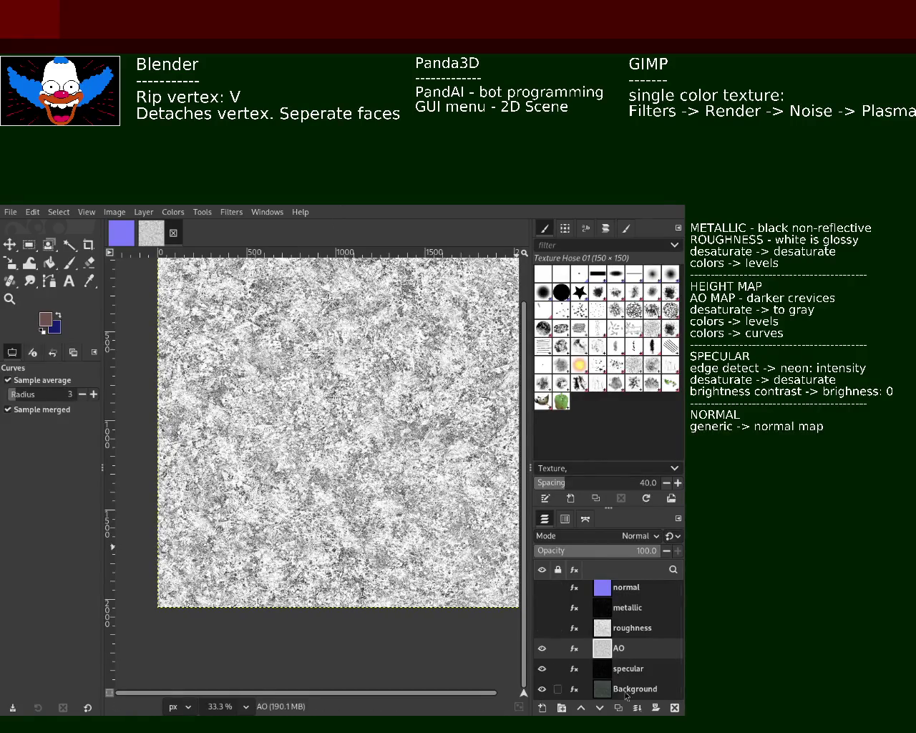
click(542, 628)
click(542, 648)
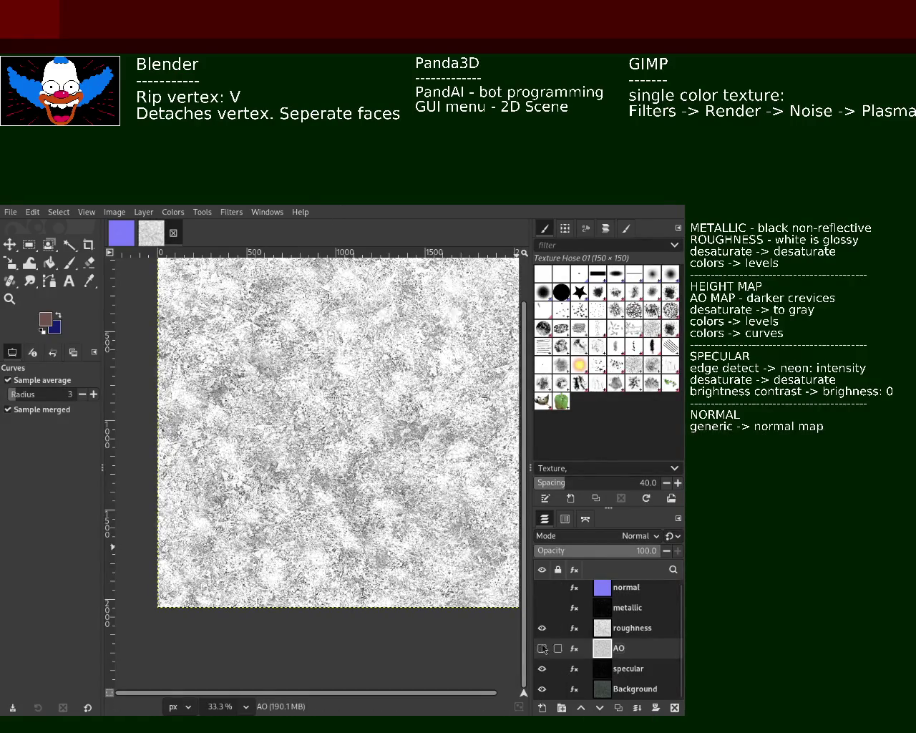
click(543, 628)
click(543, 629)
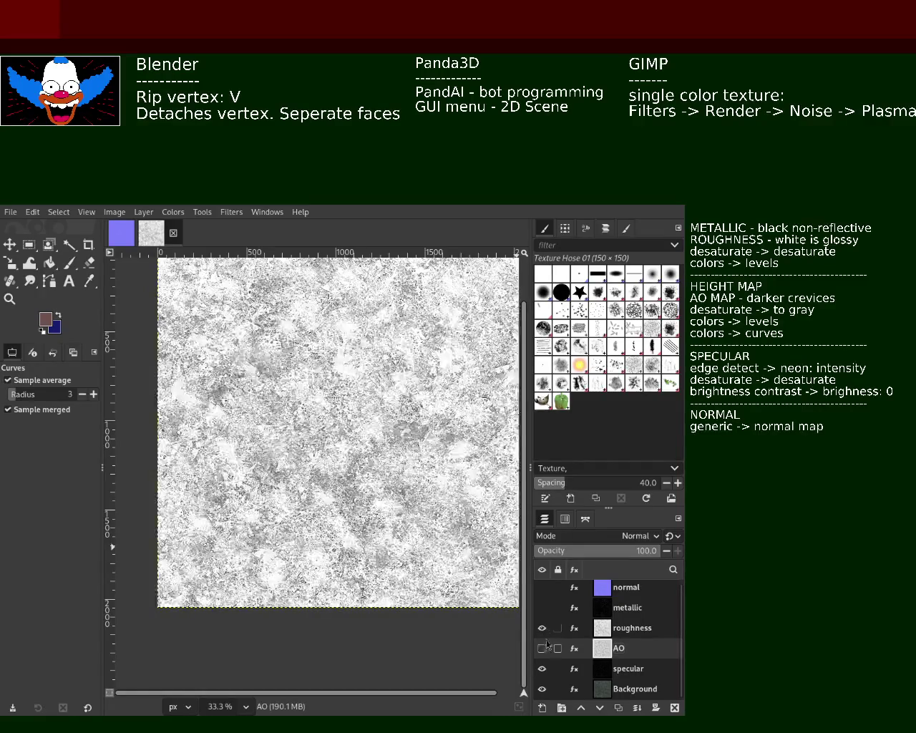
Step: Hide roughness, show AO again, and pick Levels in AO's effects list
click(542, 627)
click(541, 647)
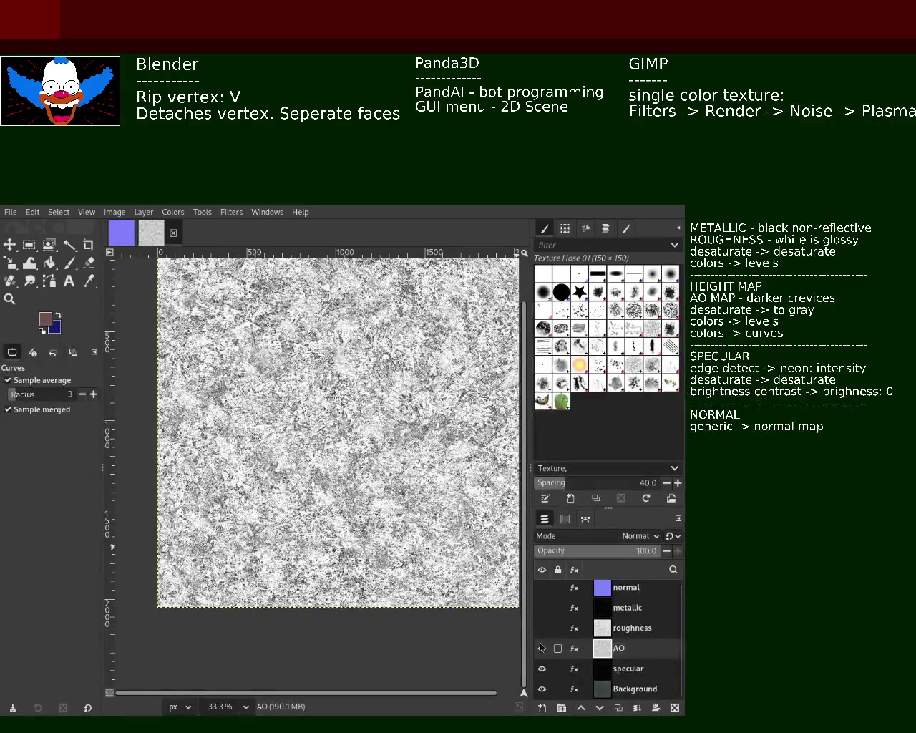
click(574, 648)
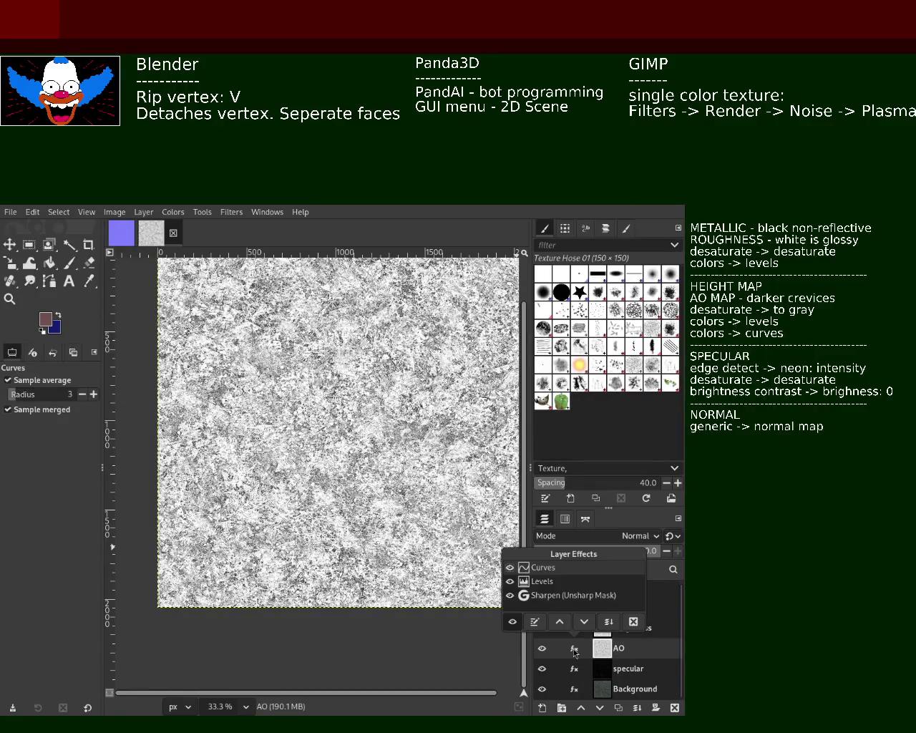
click(544, 584)
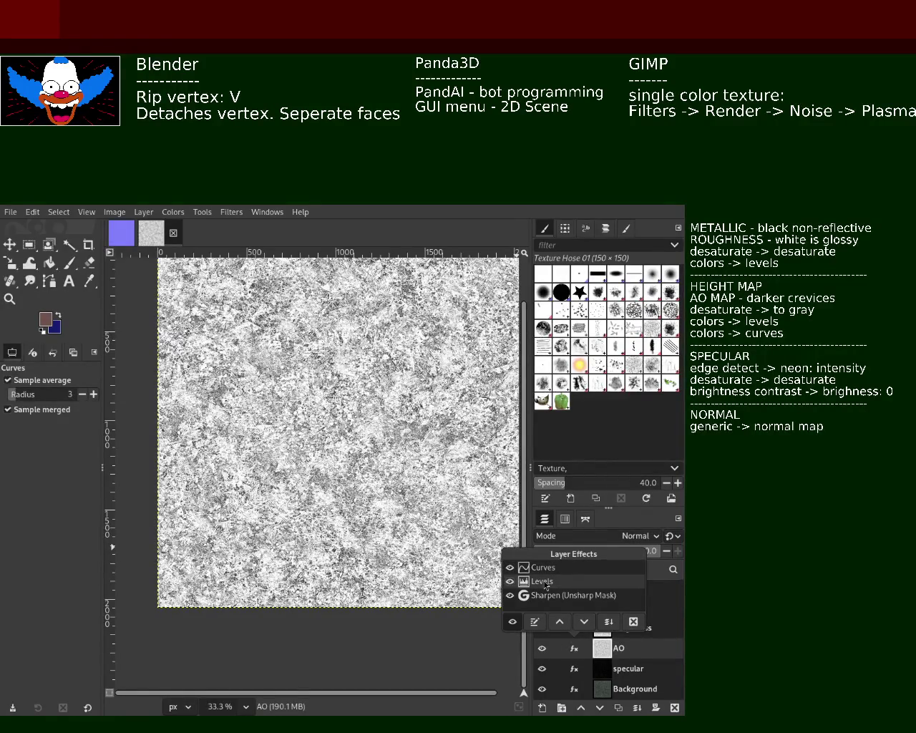
Step: Show roughness instead of AO and open the roughness Levels effect for editing, briefly checking Blender
click(262, 464)
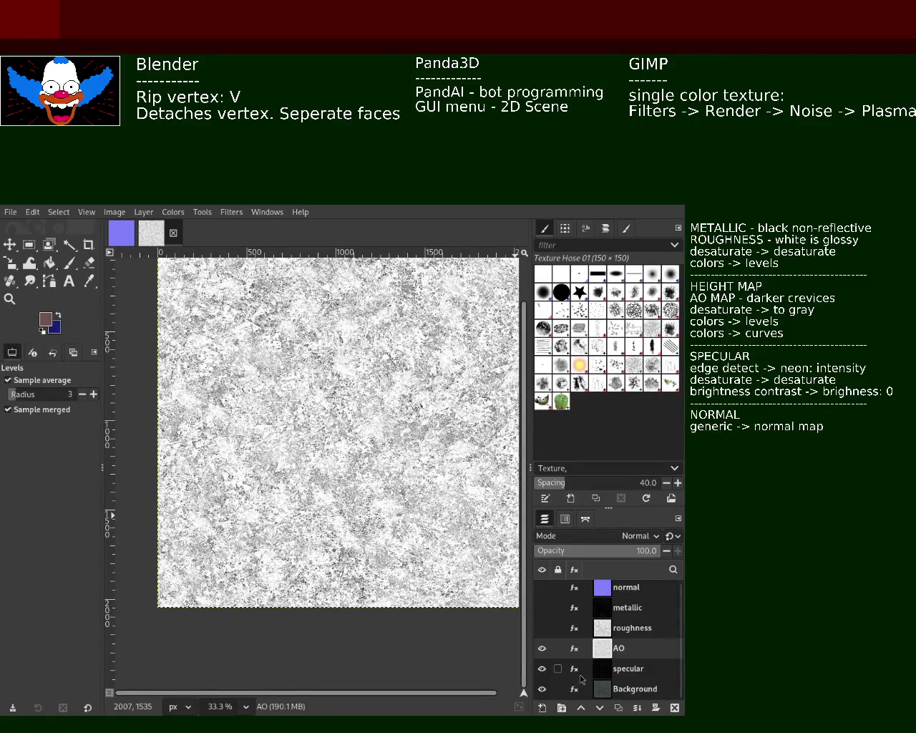
mouse_move(573, 647)
click(541, 647)
click(542, 628)
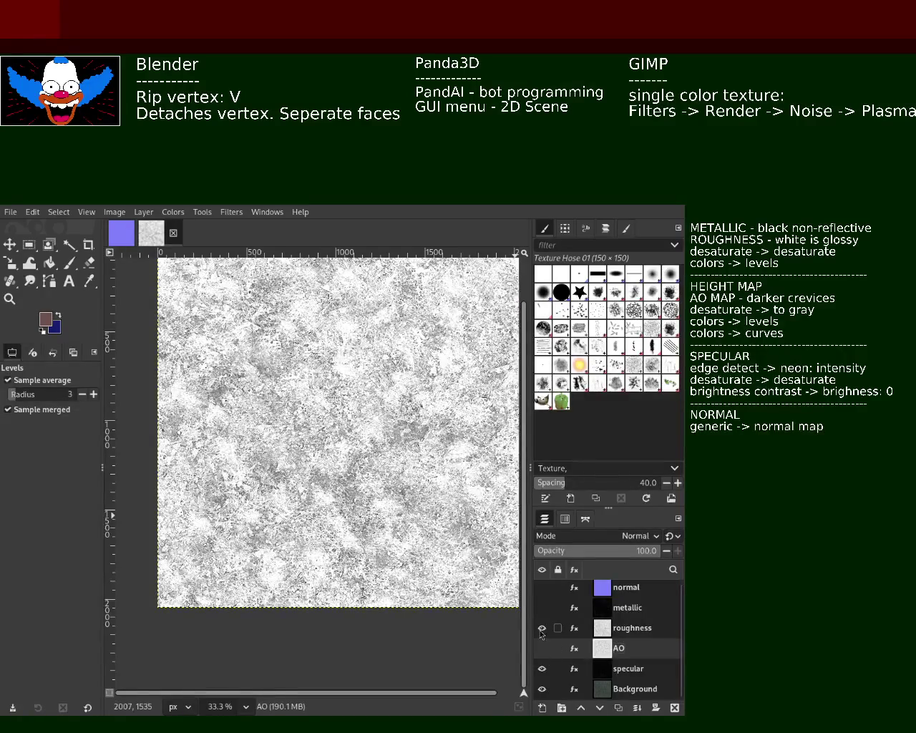
click(574, 627)
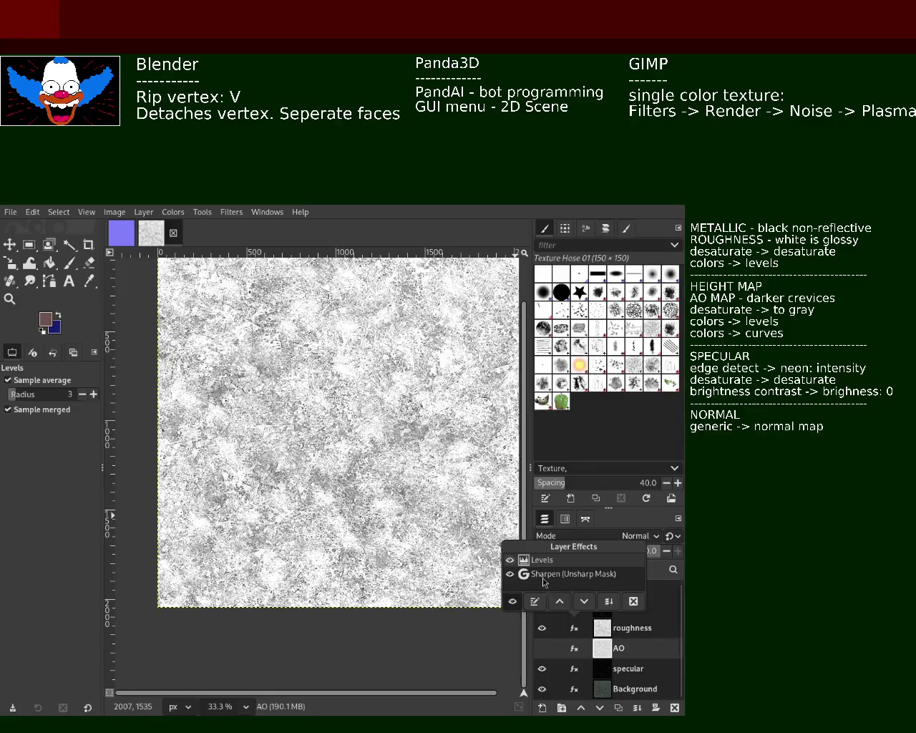
click(535, 601)
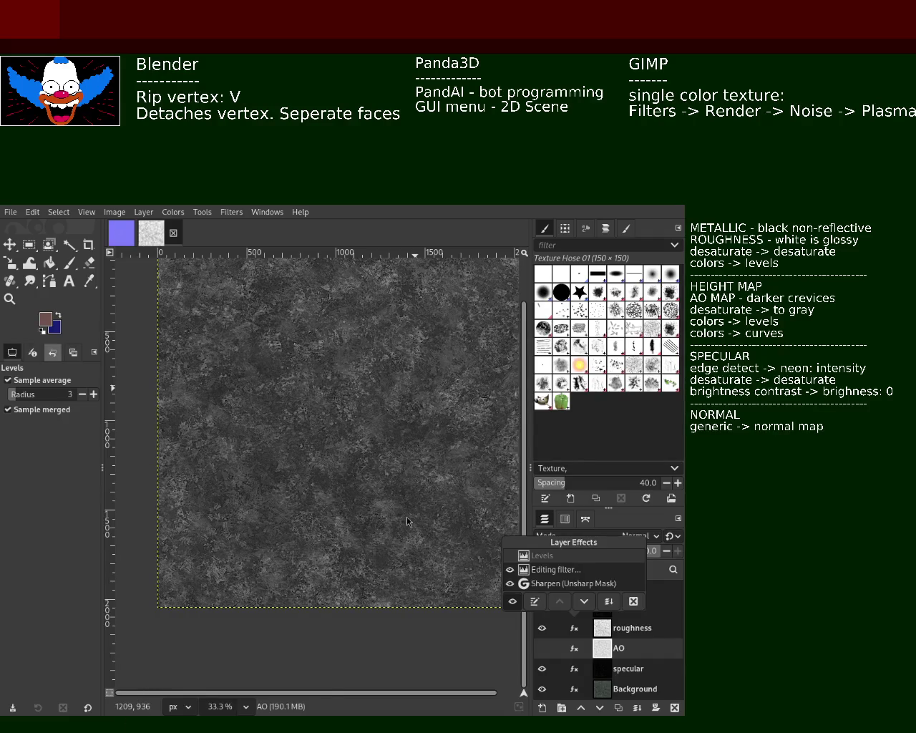
key(alt+Tab)
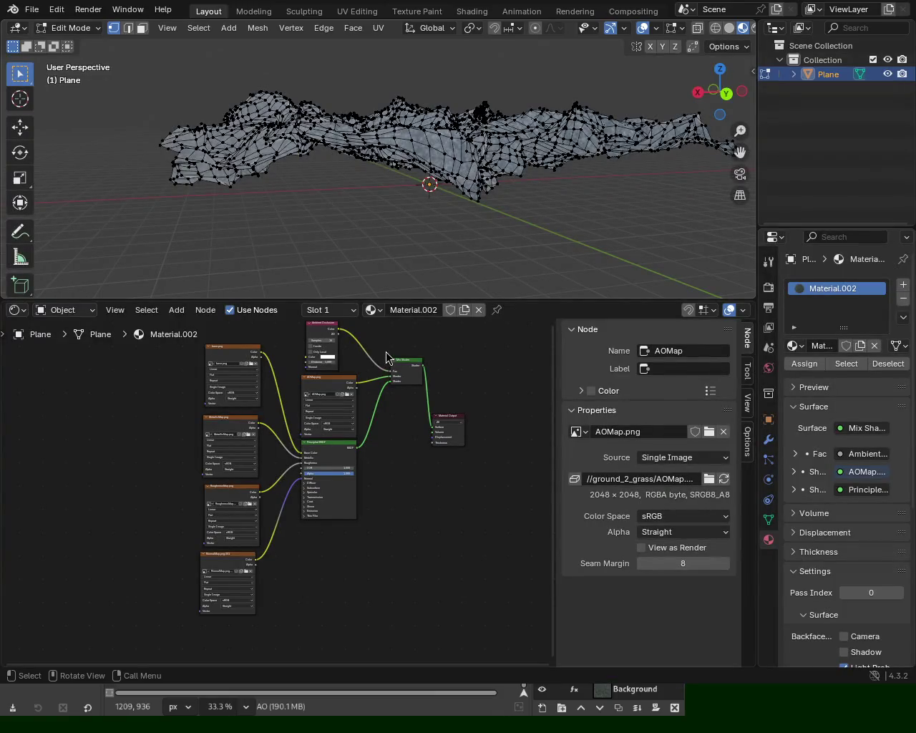
key(alt+Tab)
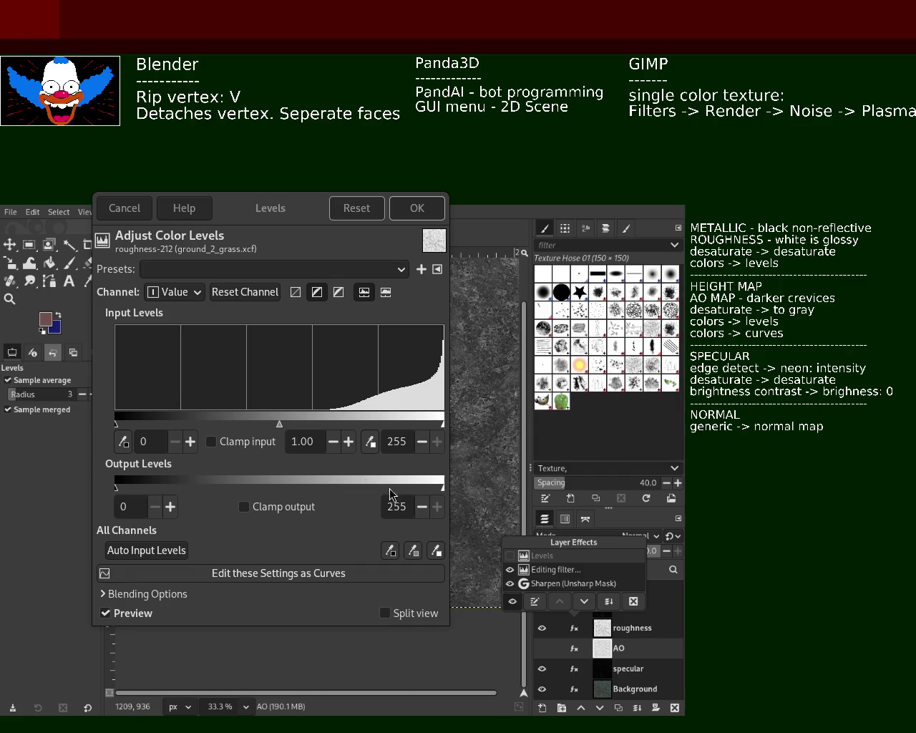
Step: Lower the roughness Levels input white point to 77, keep output 0–255, and apply
mouse_move(442, 488)
mouse_down()
mouse_move(331, 487)
mouse_move(463, 499)
mouse_up()
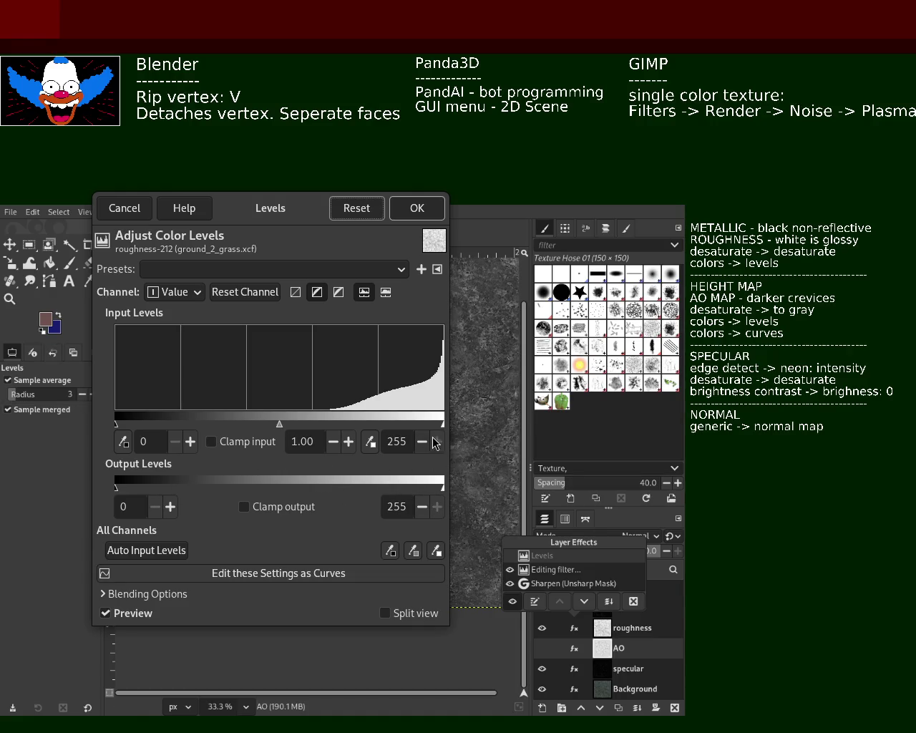
mouse_move(442, 423)
mouse_down()
mouse_move(320, 430)
mouse_move(197, 421)
mouse_move(426, 433)
mouse_move(434, 445)
mouse_move(303, 428)
mouse_move(444, 429)
mouse_up()
mouse_move(115, 425)
mouse_down()
mouse_move(331, 430)
mouse_move(260, 439)
mouse_move(84, 430)
mouse_up()
drag(444, 426, 330, 429)
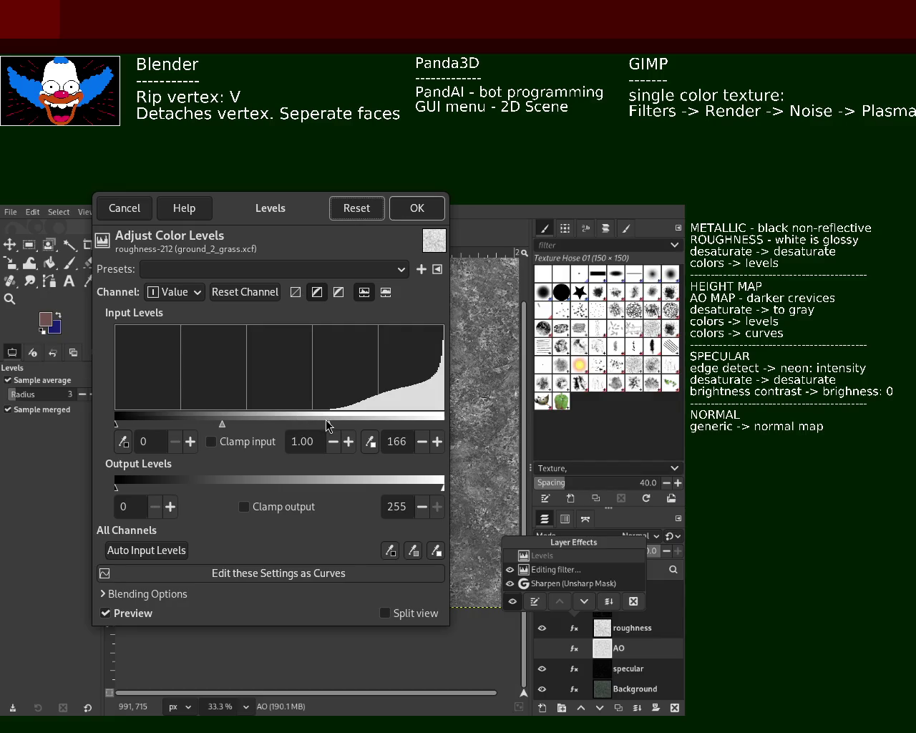
mouse_move(327, 422)
mouse_down()
mouse_move(130, 425)
mouse_move(312, 425)
mouse_move(181, 437)
mouse_move(213, 436)
mouse_up()
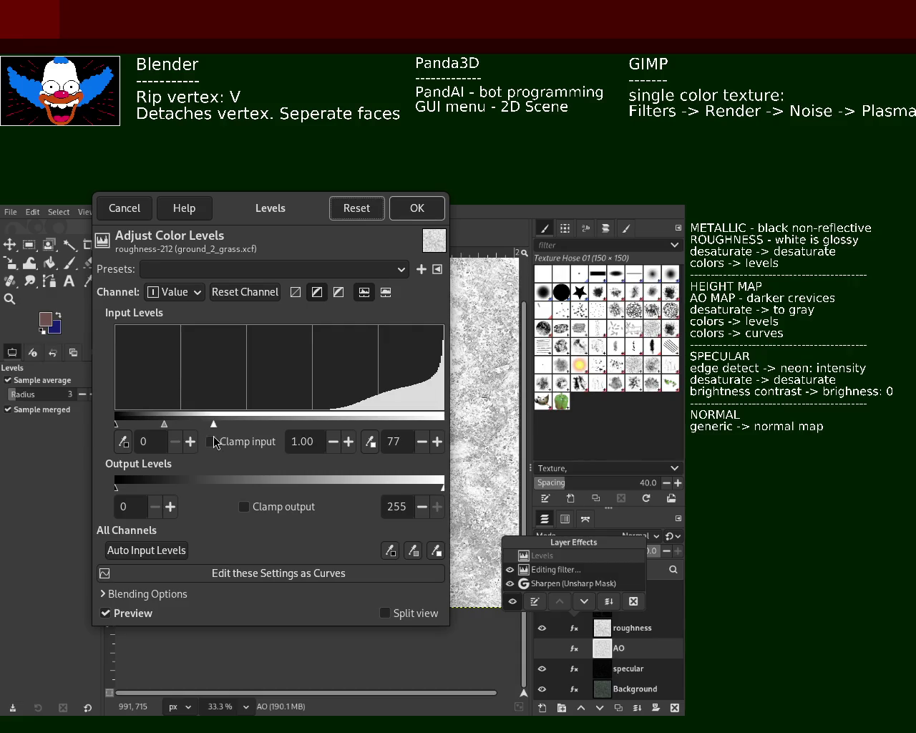
click(415, 206)
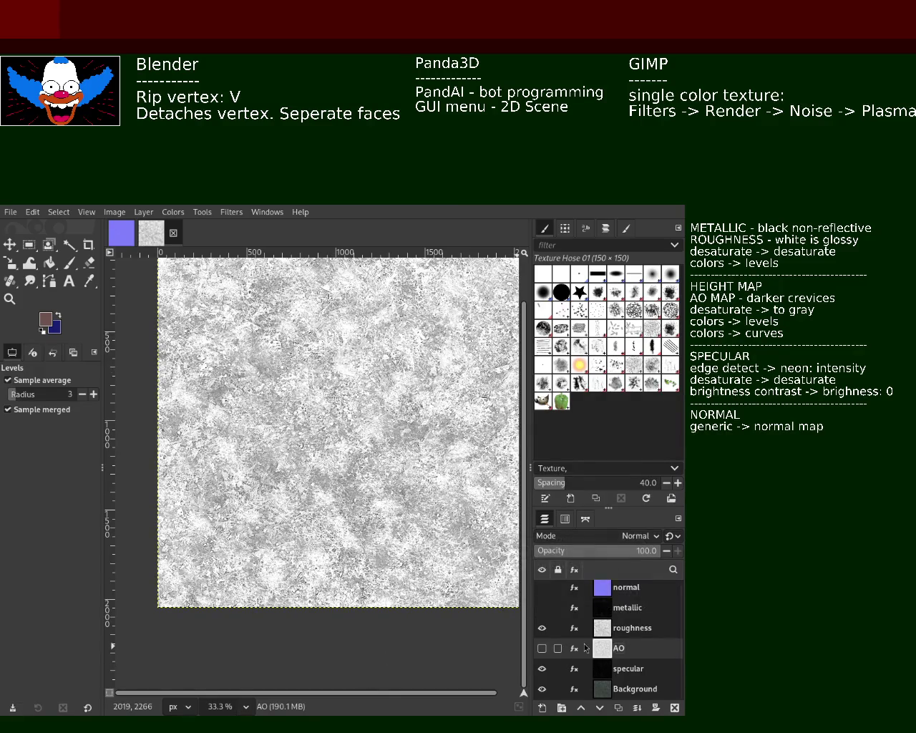
Step: Toggle the AO and roughness layers repeatedly to compare the maps, then hide both
click(542, 627)
click(541, 648)
click(541, 648)
click(542, 628)
click(542, 628)
click(543, 628)
click(543, 628)
click(542, 629)
click(542, 628)
click(543, 629)
click(541, 648)
click(541, 628)
Step: Show the metallic layer and open its Levels effect for editing
click(575, 609)
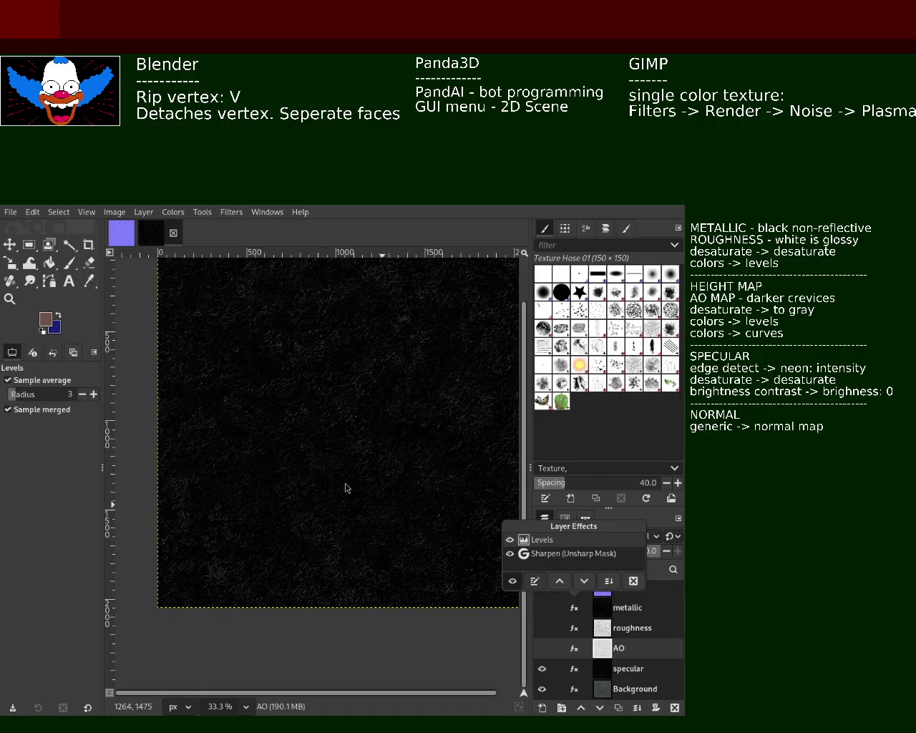
click(547, 609)
click(542, 608)
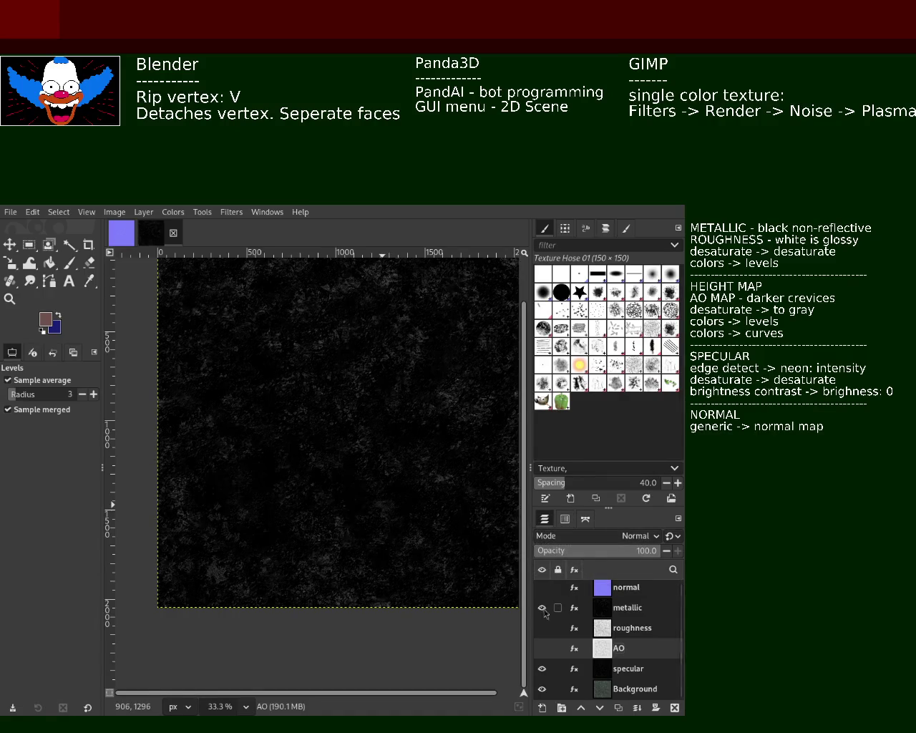
click(574, 607)
click(534, 581)
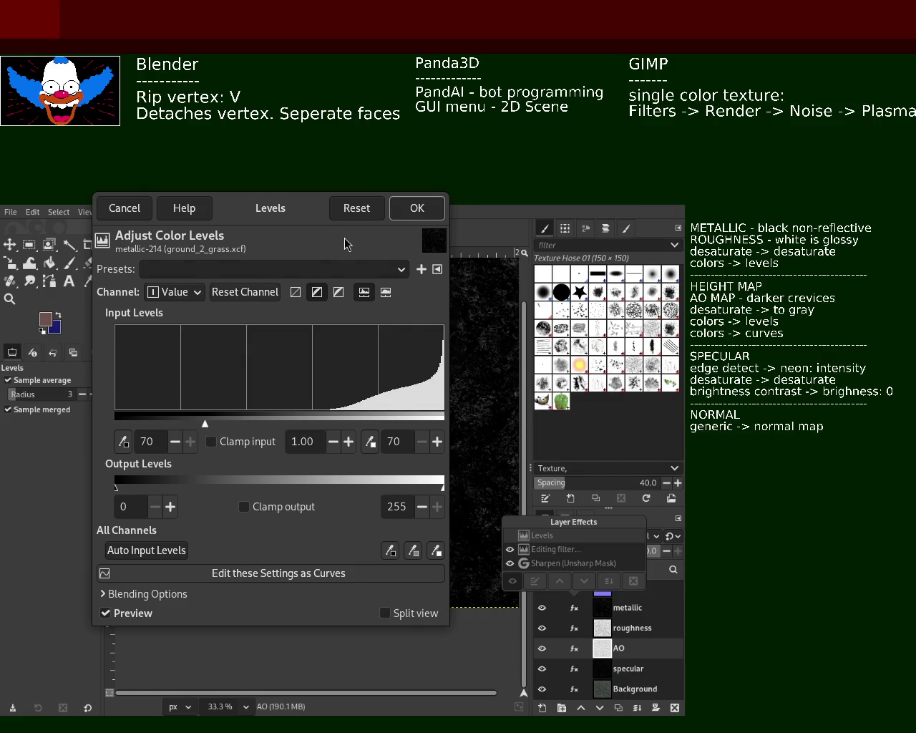
Step: Reset the metallic Levels, raise the black input point to 81, and apply it
click(609, 608)
click(609, 610)
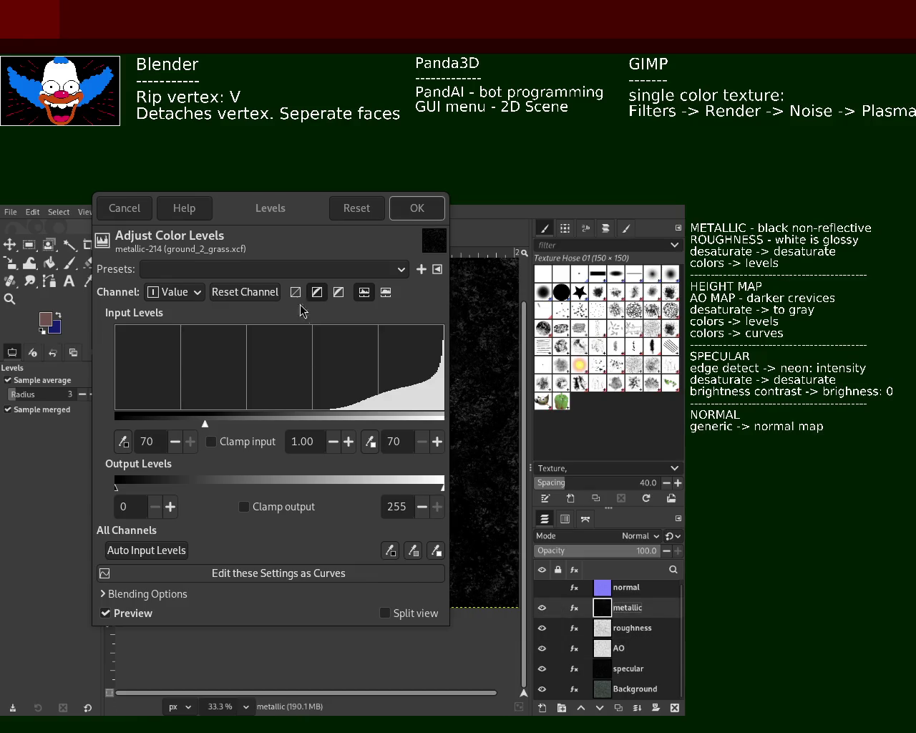
click(372, 212)
mouse_move(115, 424)
mouse_down()
mouse_move(294, 426)
mouse_move(184, 433)
mouse_move(235, 433)
mouse_move(220, 434)
mouse_up()
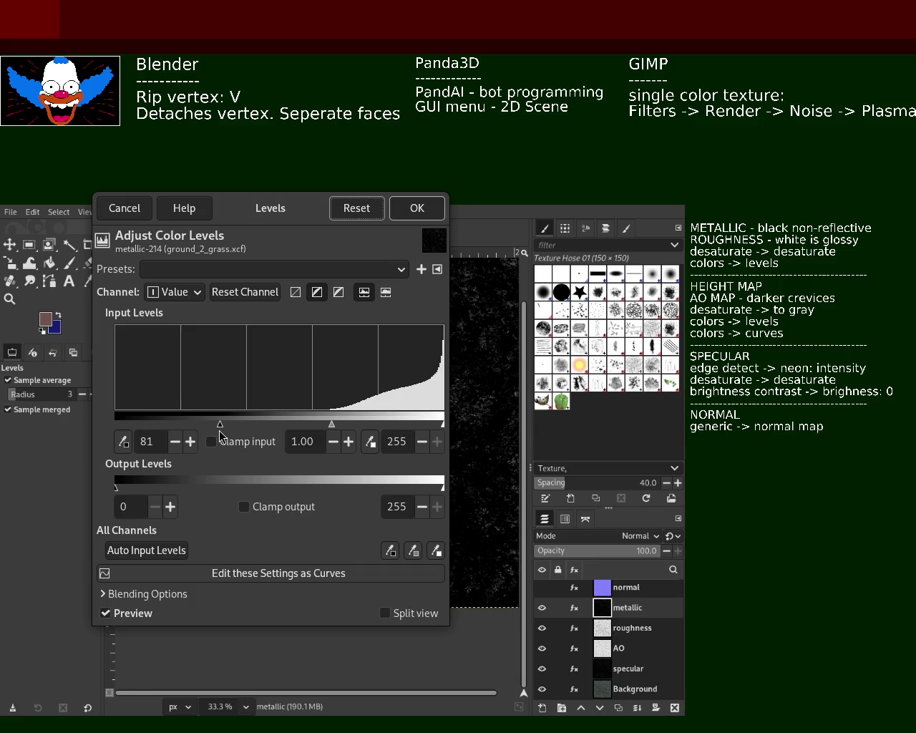
click(416, 208)
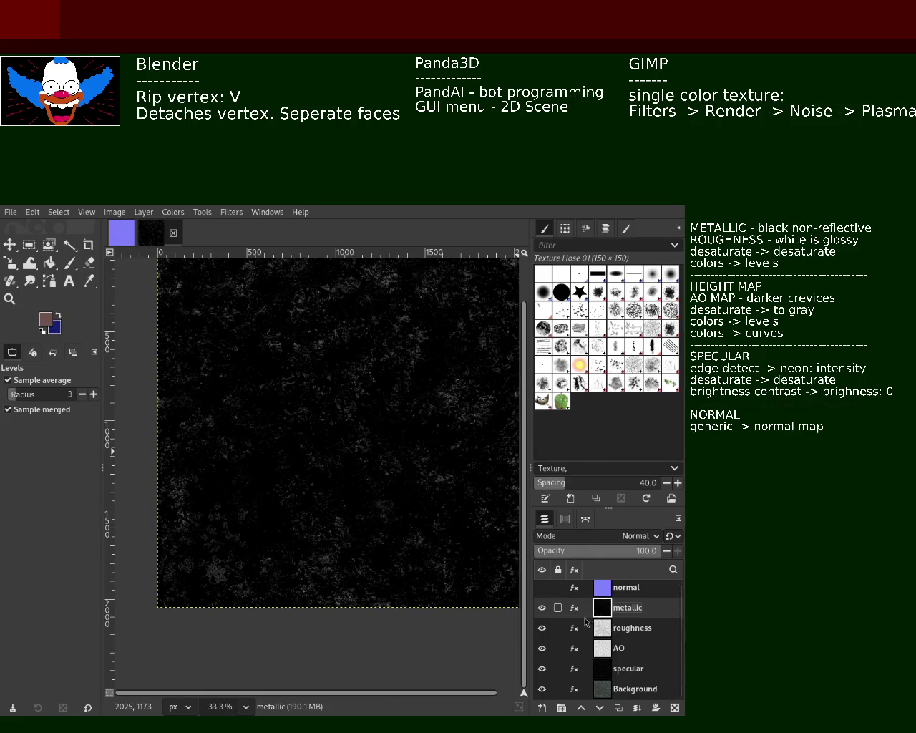
mouse_move(602, 617)
click(606, 590)
Step: Reopen the metallic Levels, reset it, set the black input point to 84, and apply
click(607, 615)
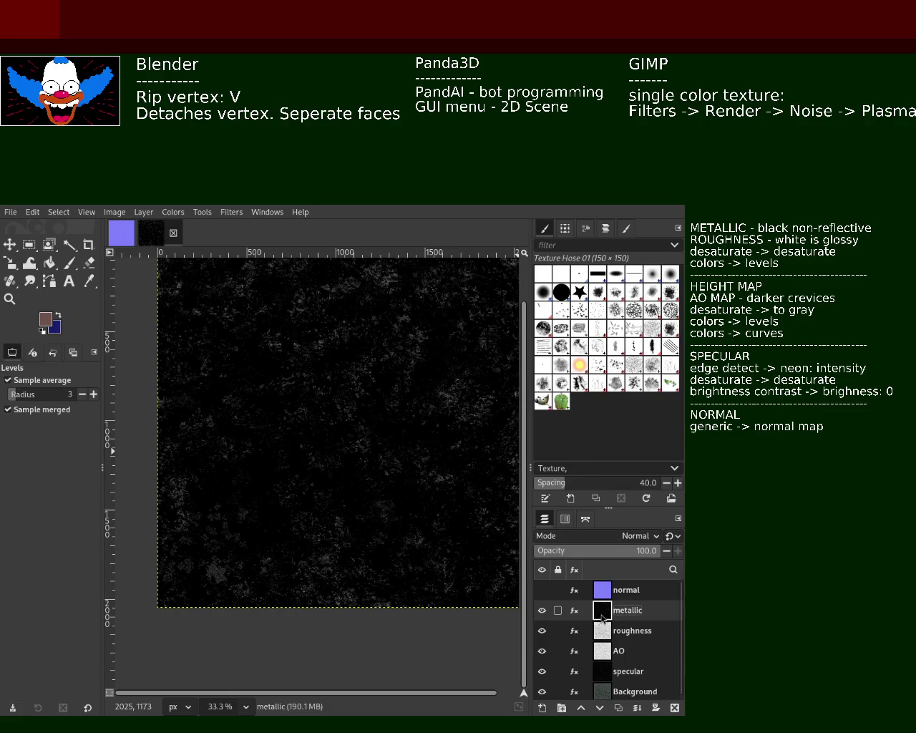
click(572, 610)
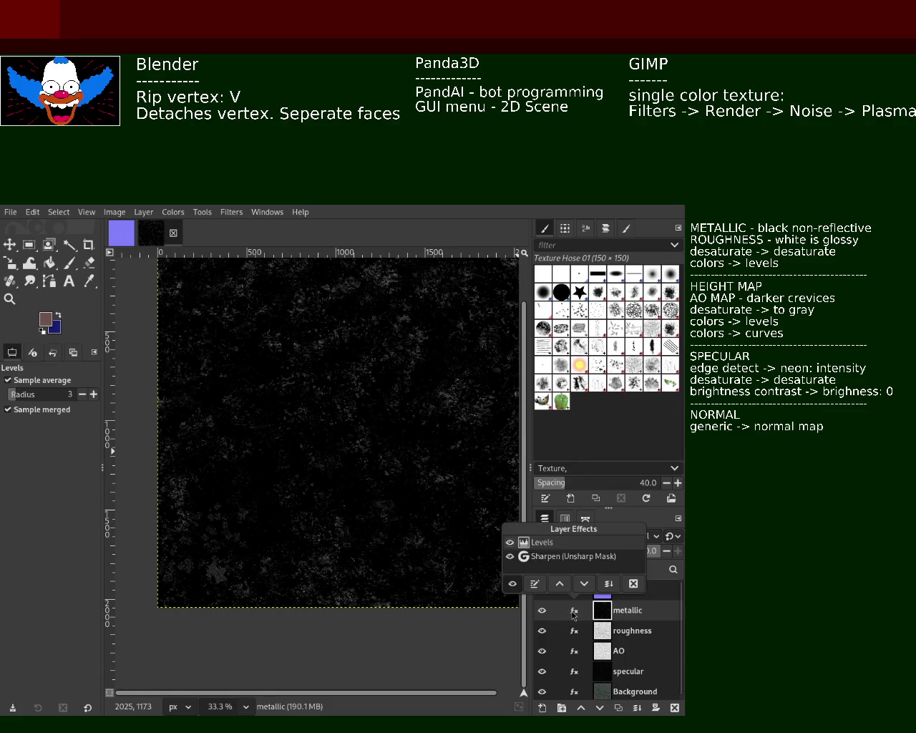
click(537, 586)
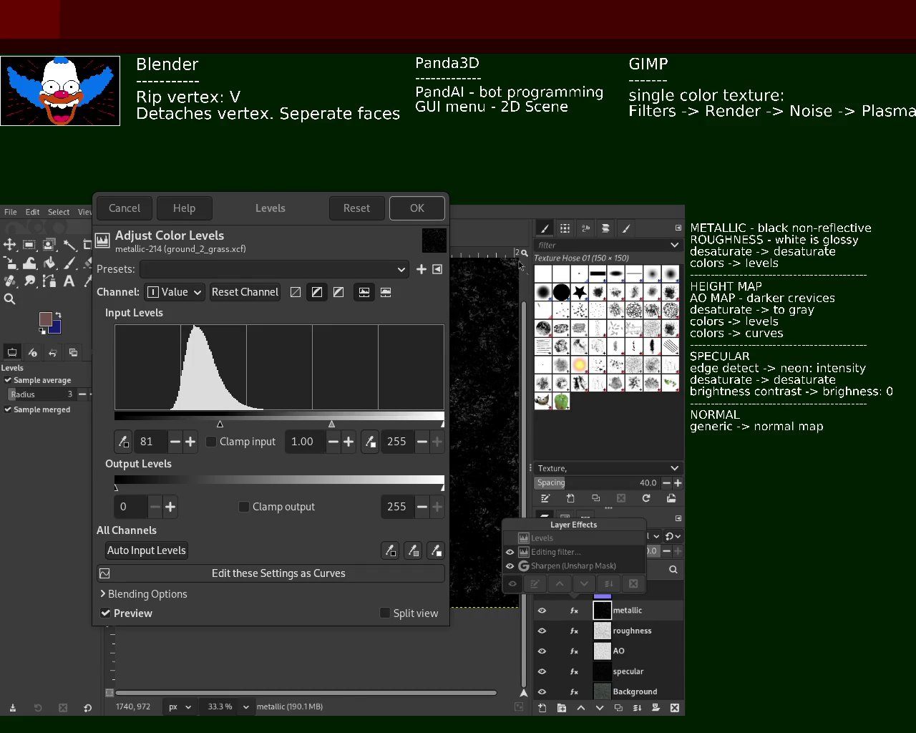
click(378, 208)
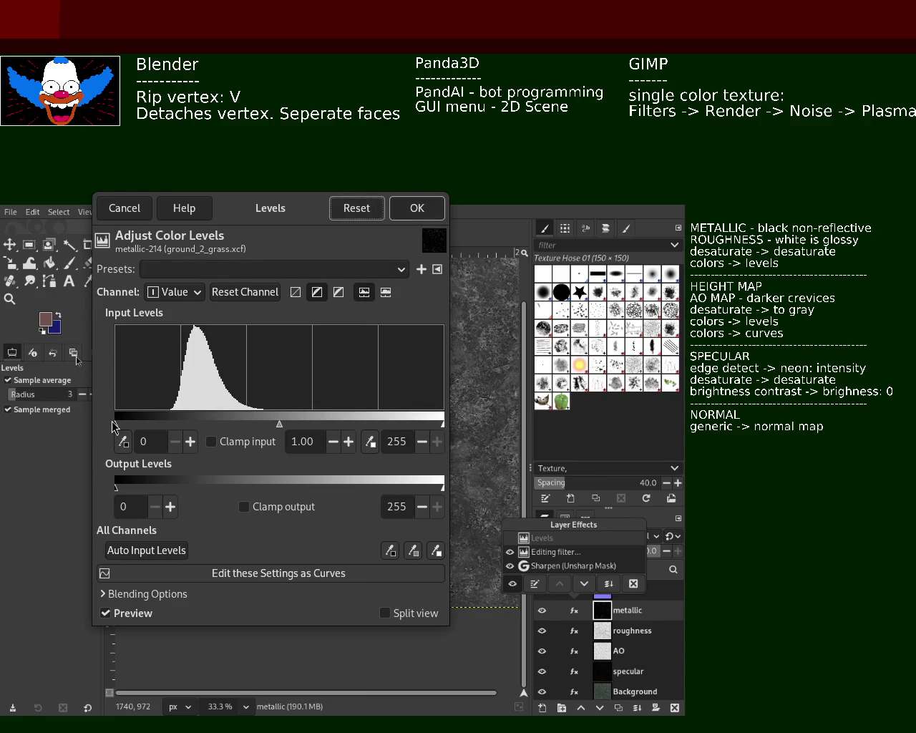
mouse_move(116, 425)
mouse_down()
mouse_move(281, 440)
mouse_move(222, 434)
mouse_up()
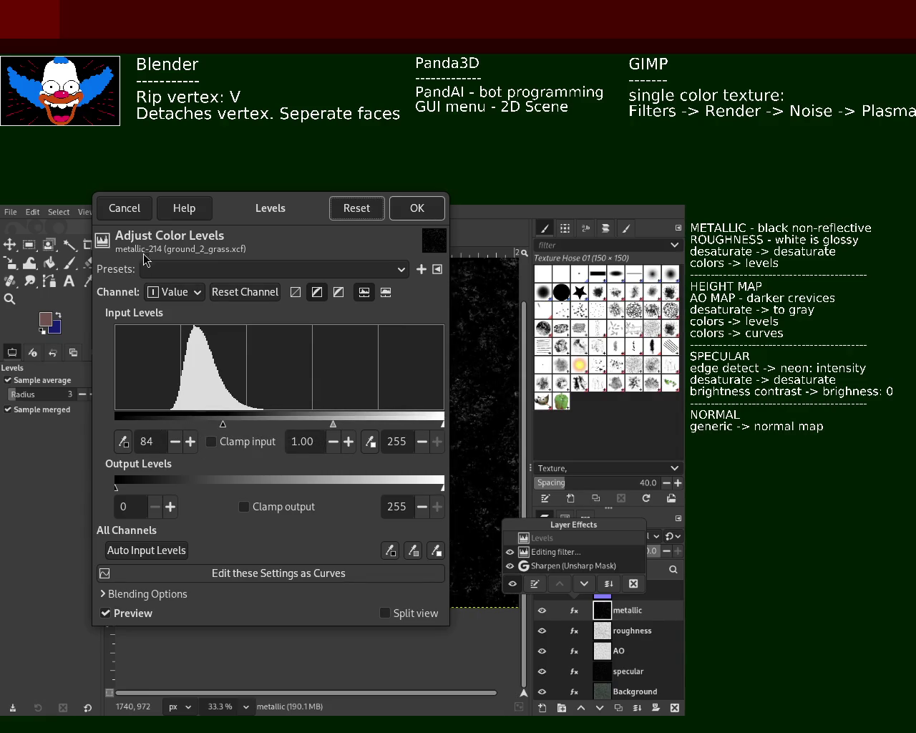
click(125, 211)
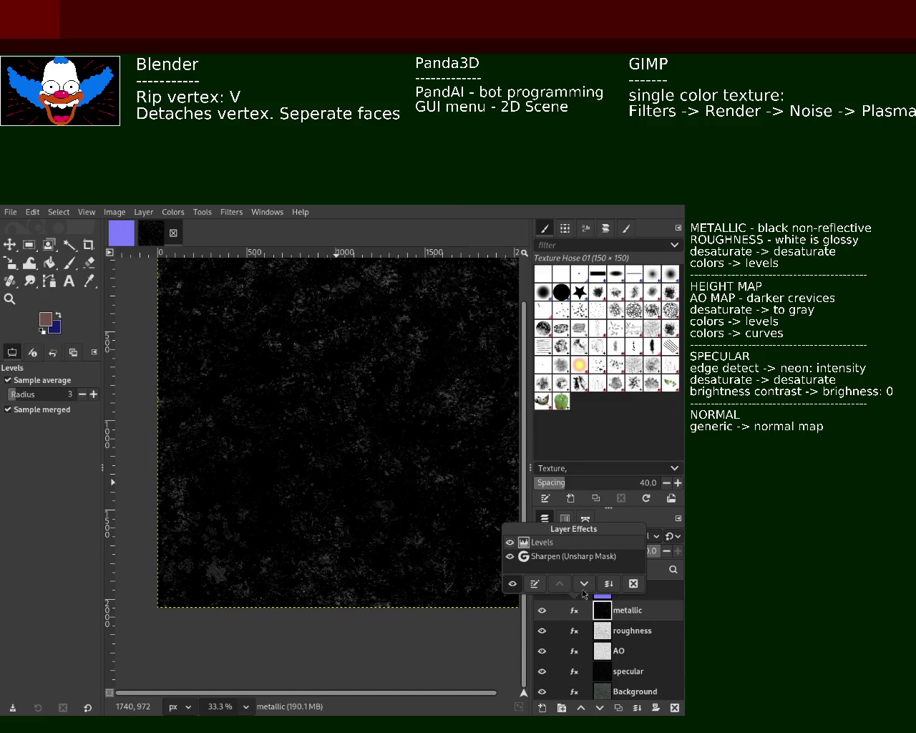
Step: Open the roughness layer's effects list and select the roughness layer
click(605, 638)
click(575, 633)
click(596, 634)
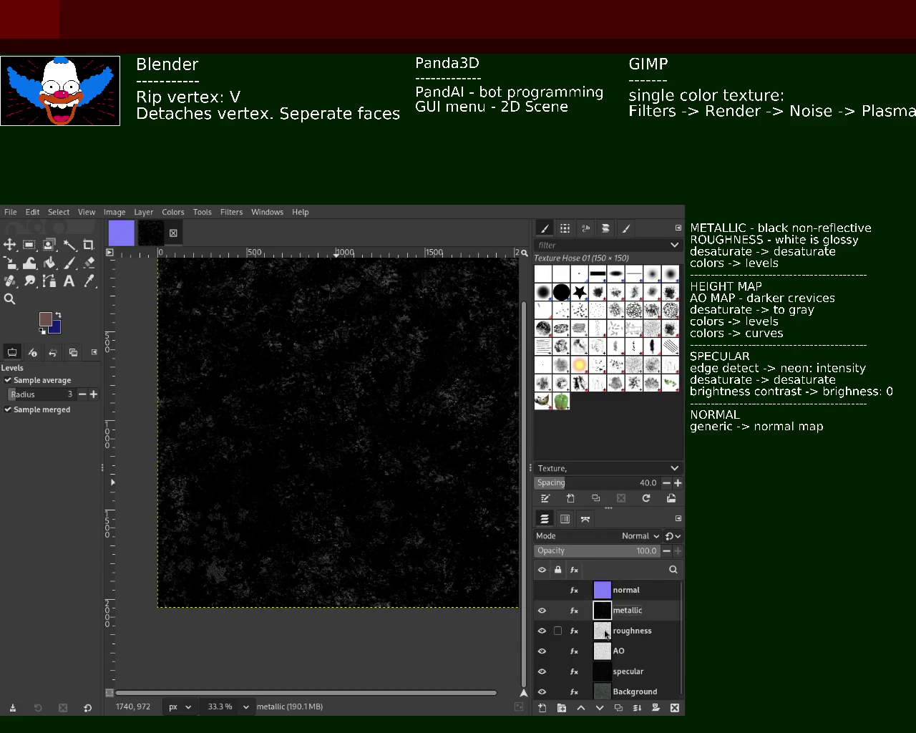
Step: Reset the roughness Levels effect, close the editor, and hide the metallic layer
click(596, 634)
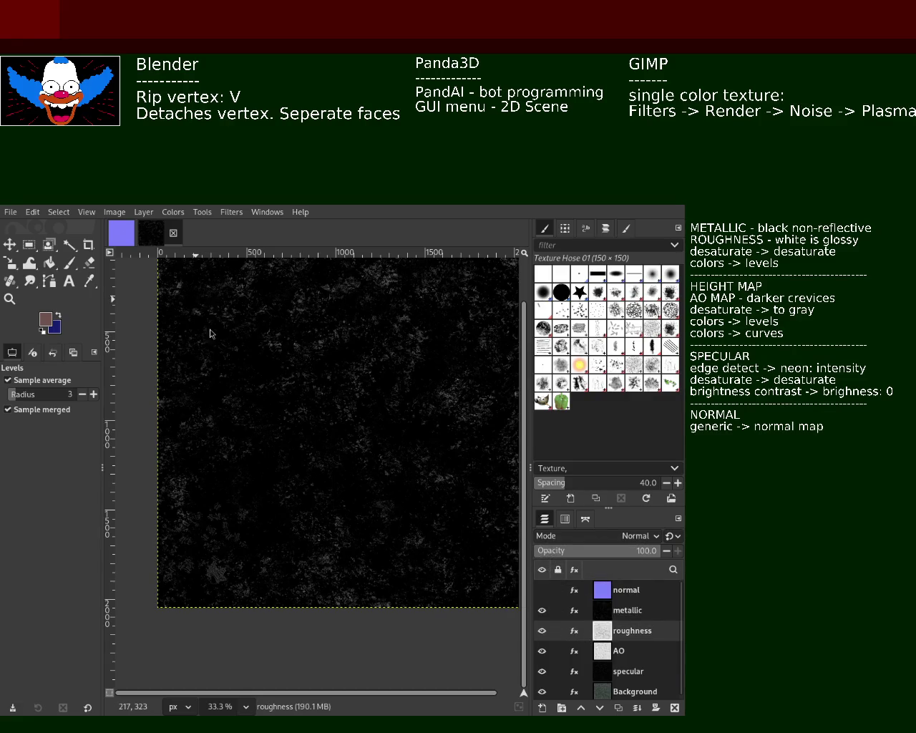
mouse_move(603, 631)
click(574, 632)
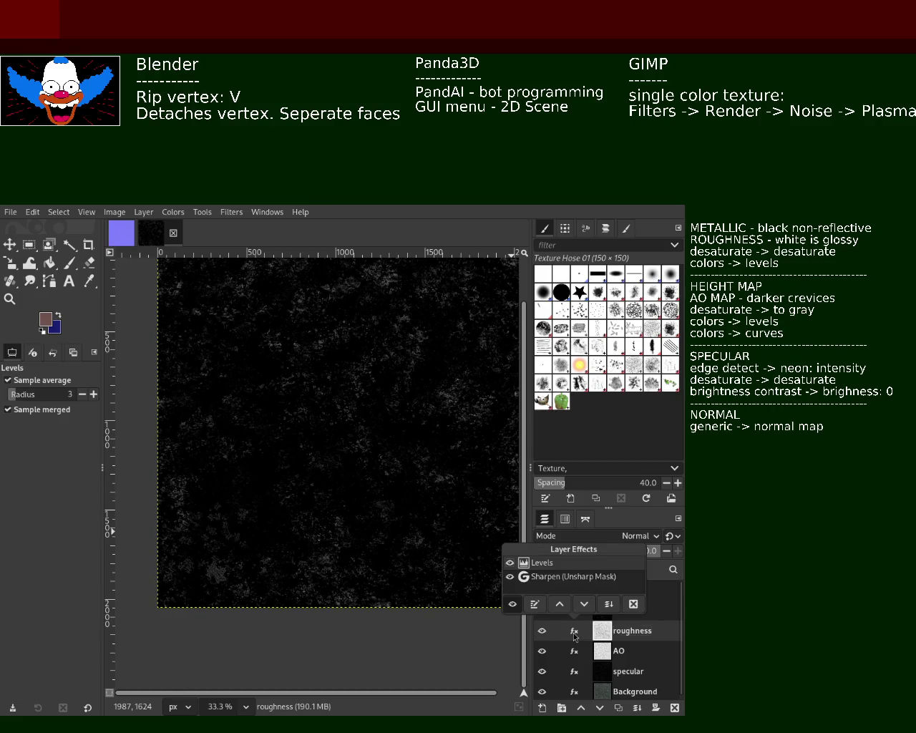
click(534, 603)
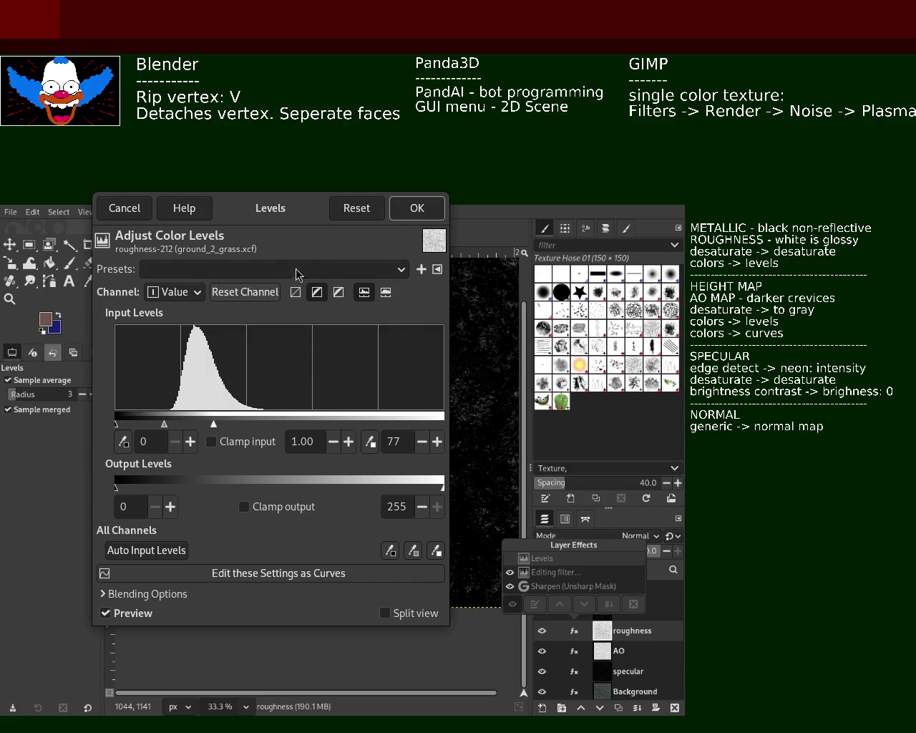
click(350, 213)
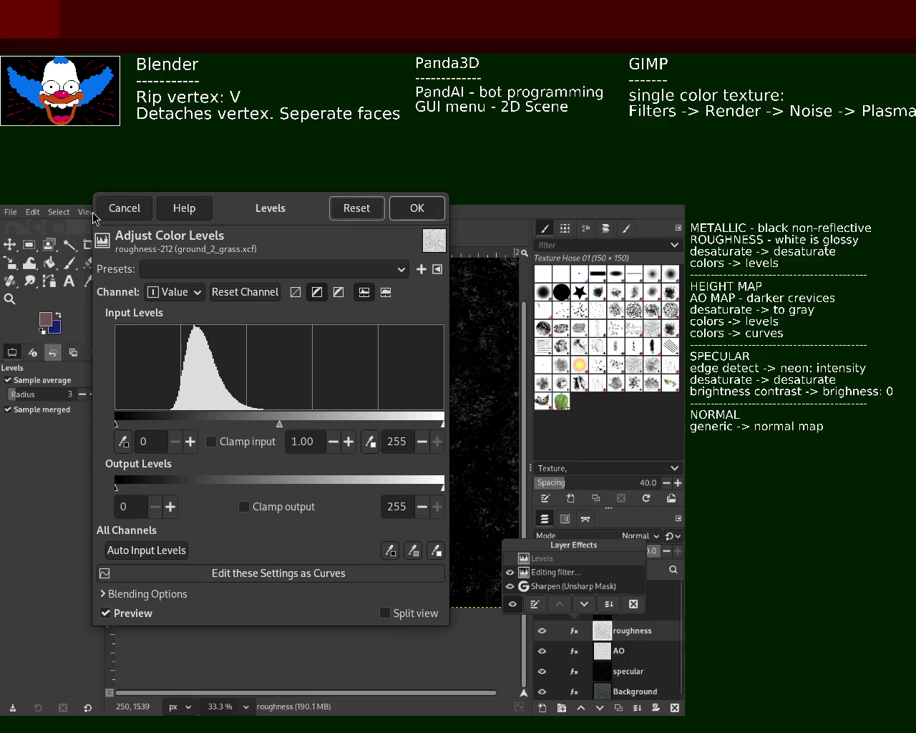
click(118, 209)
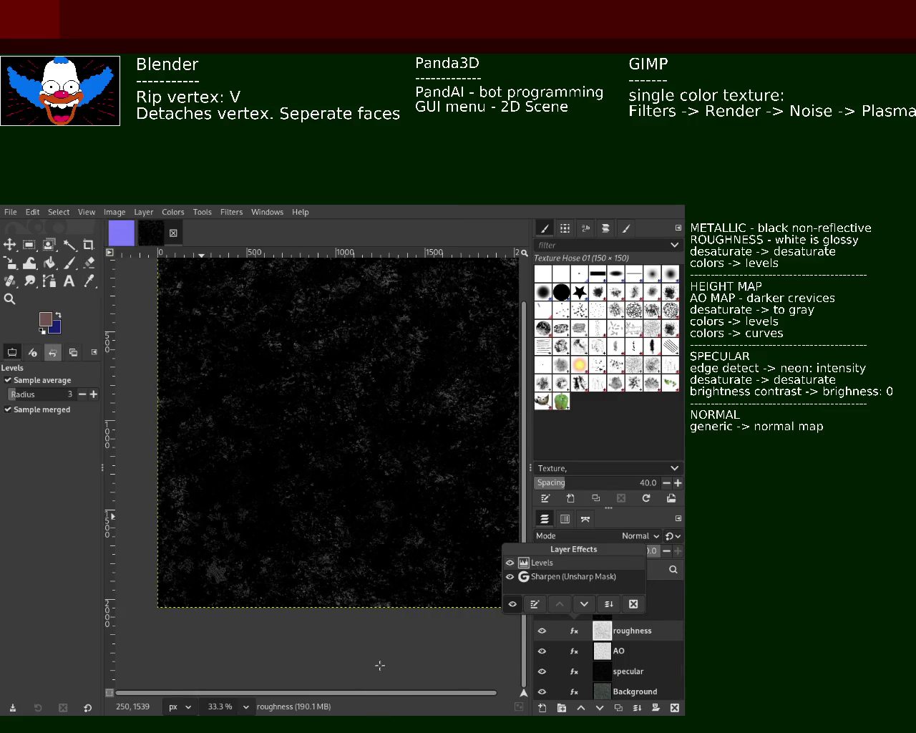
click(542, 609)
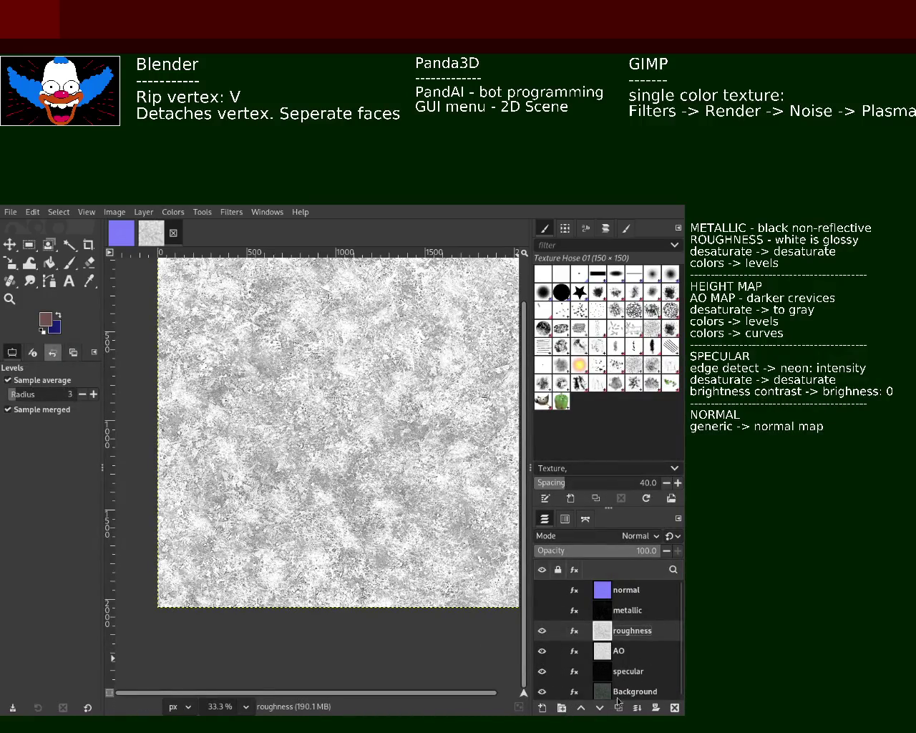
Step: Reopen the roughness Levels, reset, lower the white input point to 69, and apply
click(573, 631)
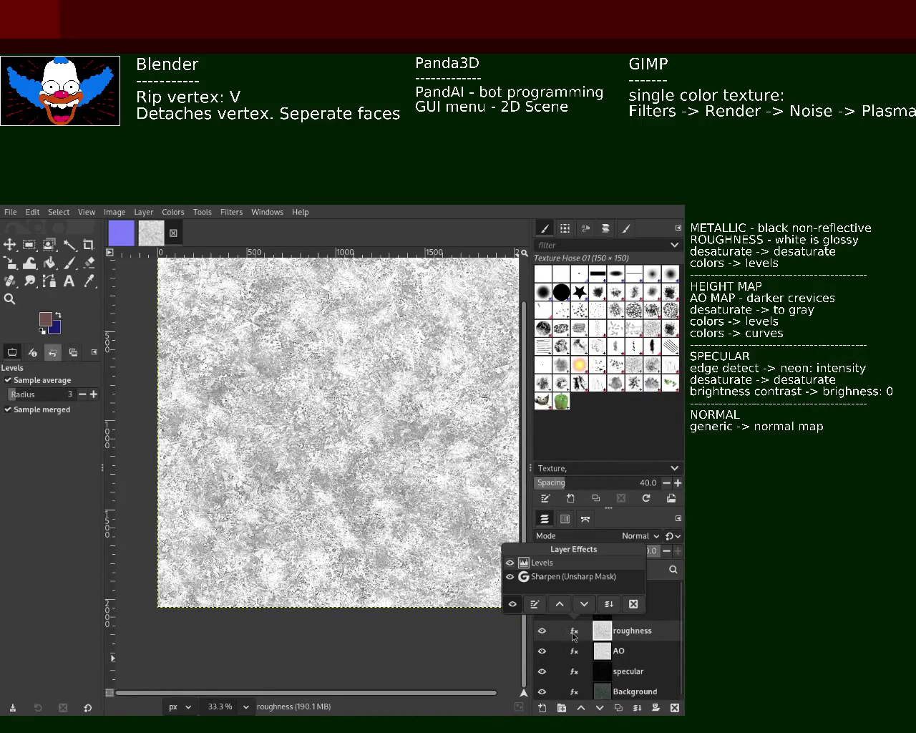
click(536, 605)
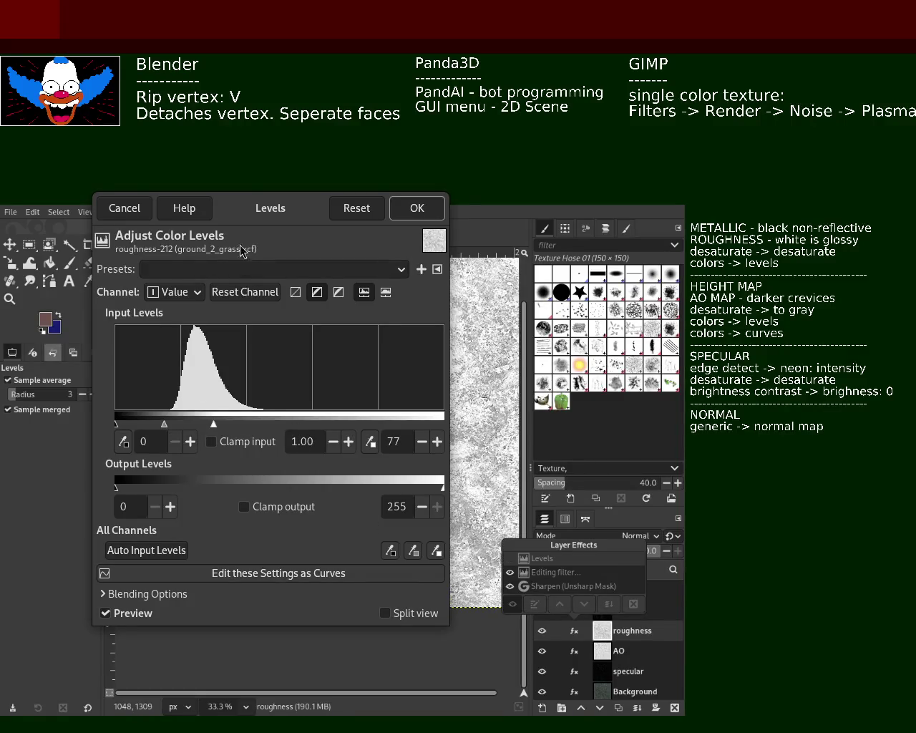
click(356, 209)
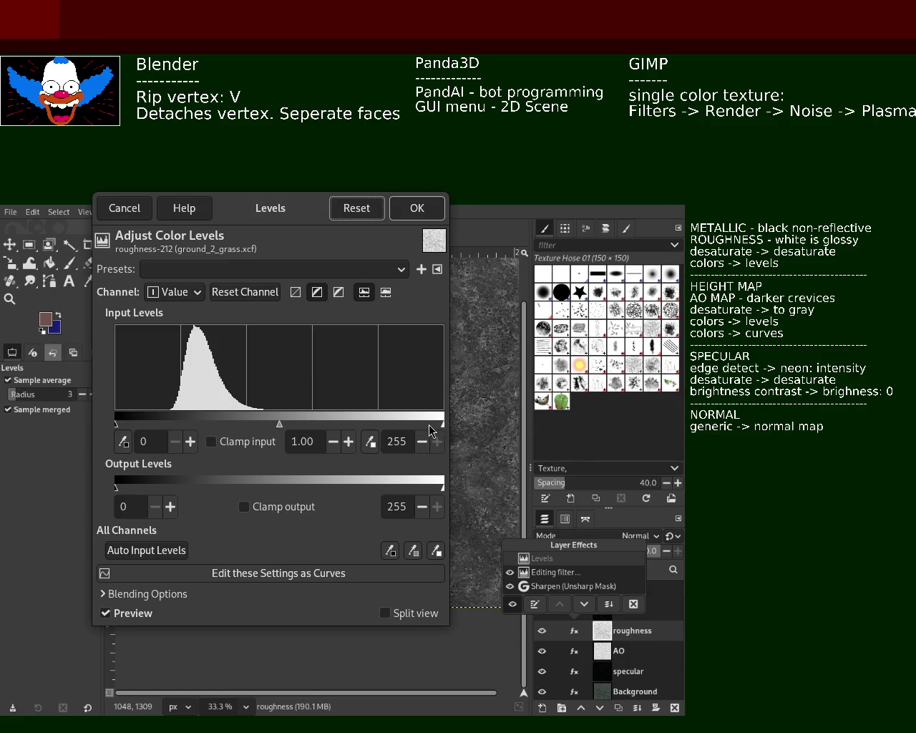
mouse_move(444, 422)
mouse_down()
mouse_move(200, 429)
mouse_move(226, 428)
mouse_up()
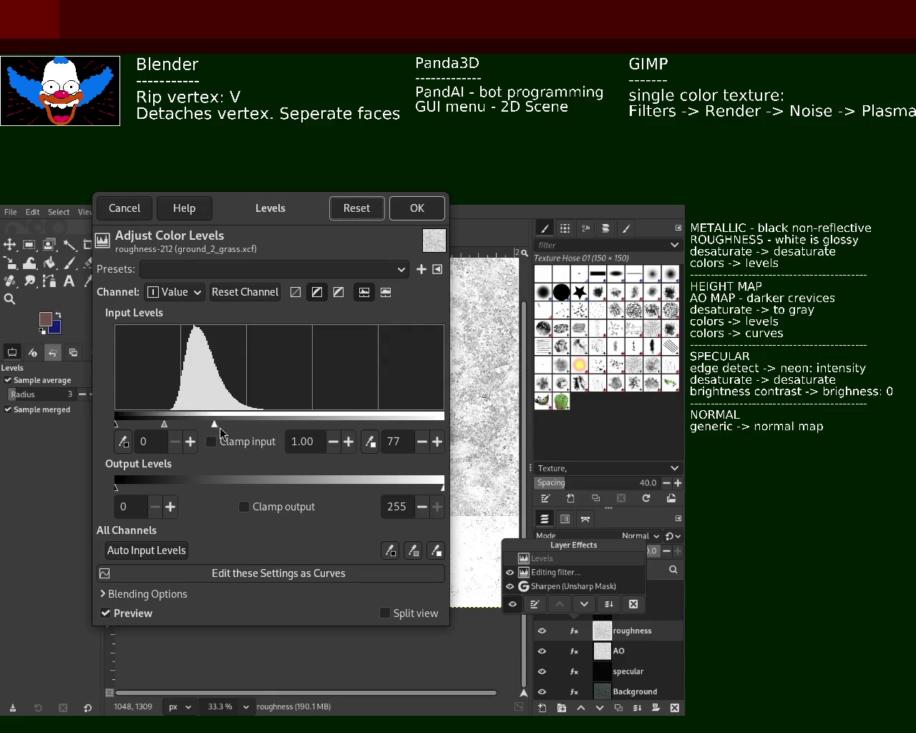
drag(227, 428, 204, 428)
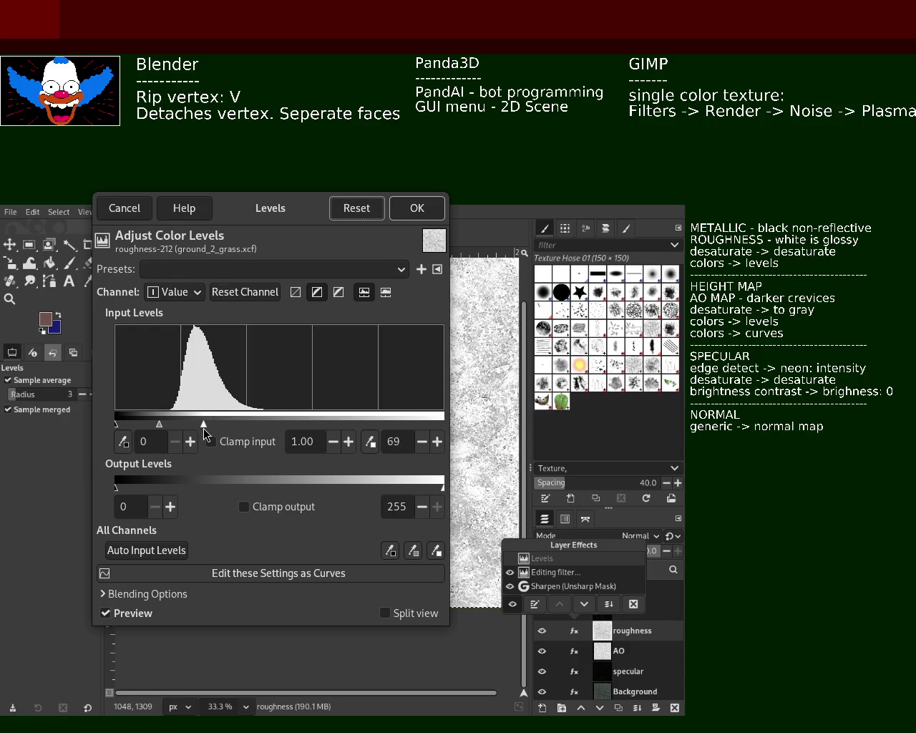
click(430, 208)
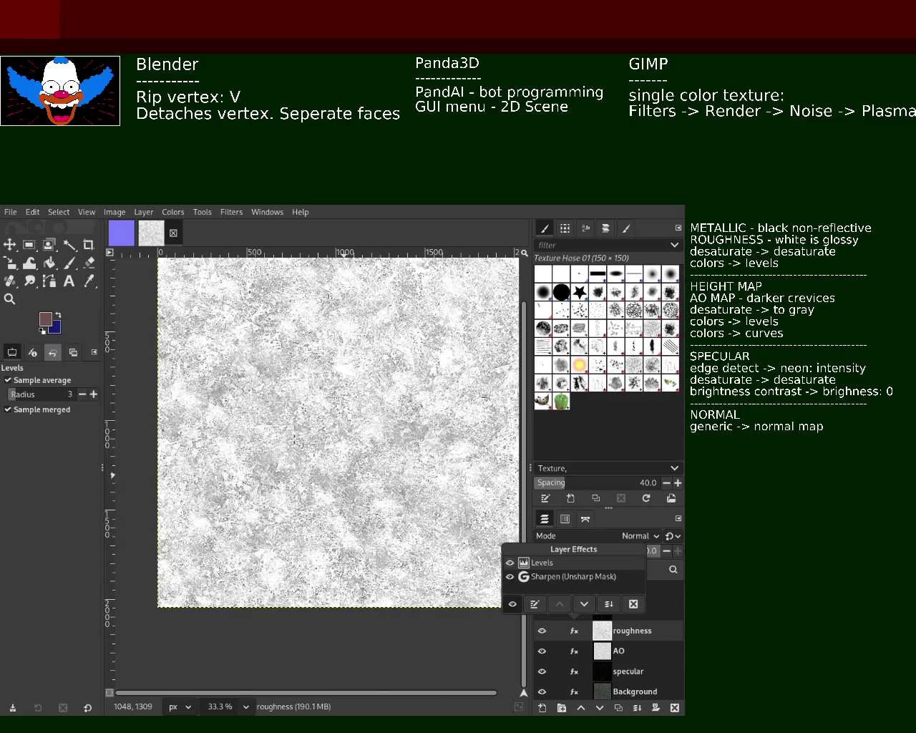
Step: Hide the metallic and roughness layers so the AO map shows on the canvas
click(382, 654)
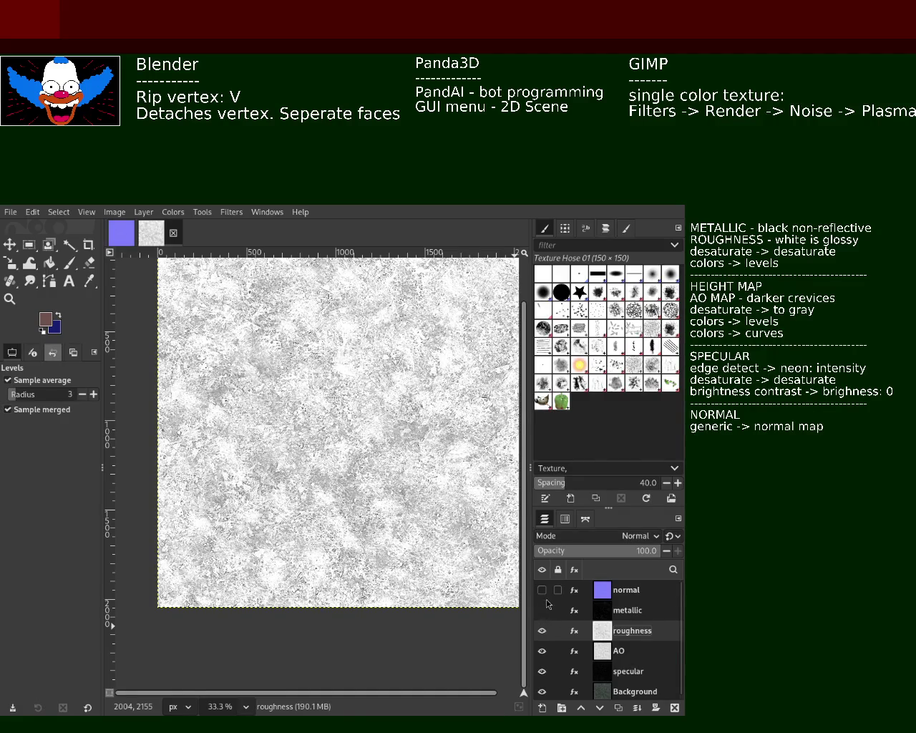
click(541, 609)
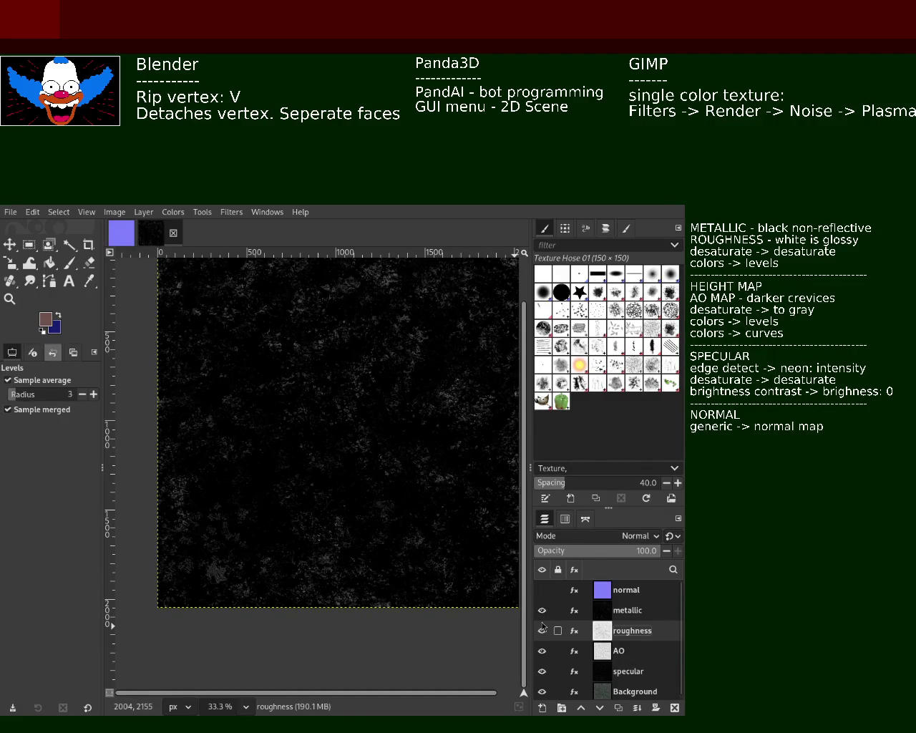
click(543, 619)
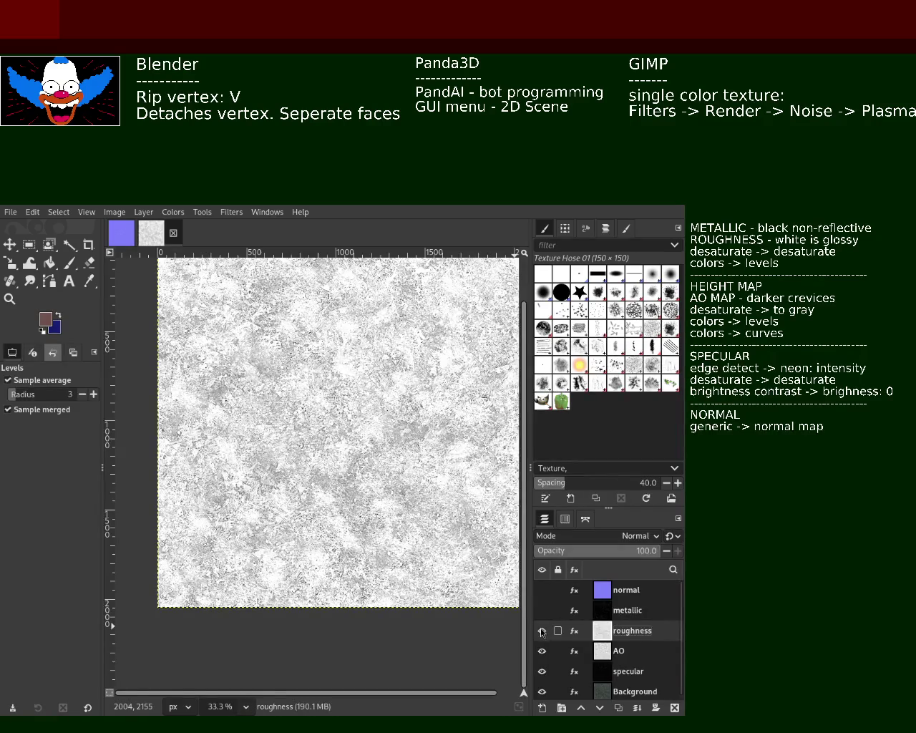
click(542, 630)
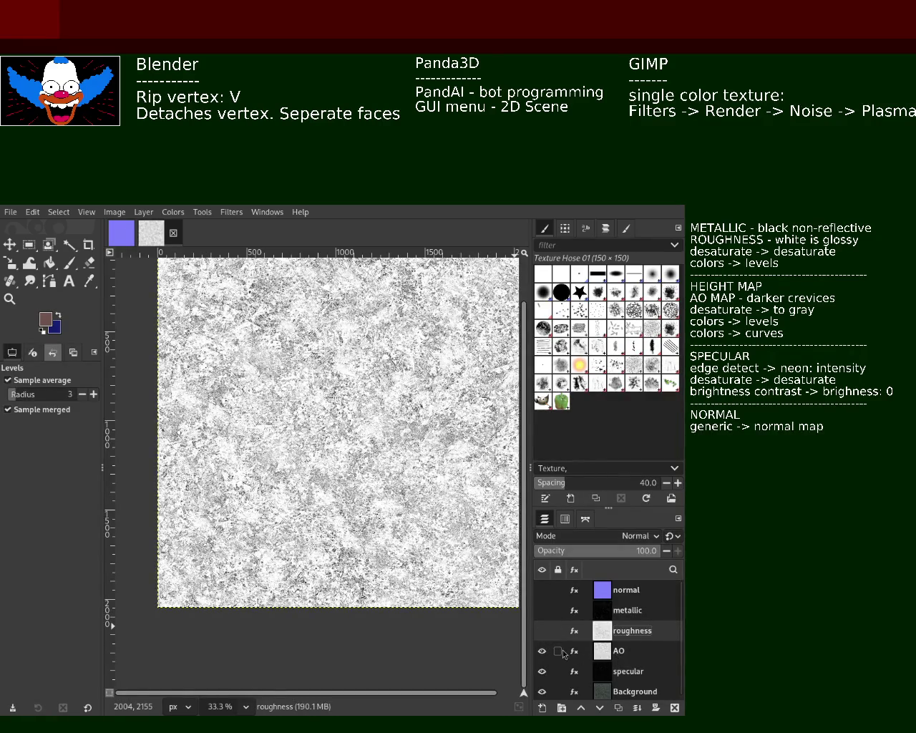
click(542, 651)
click(542, 651)
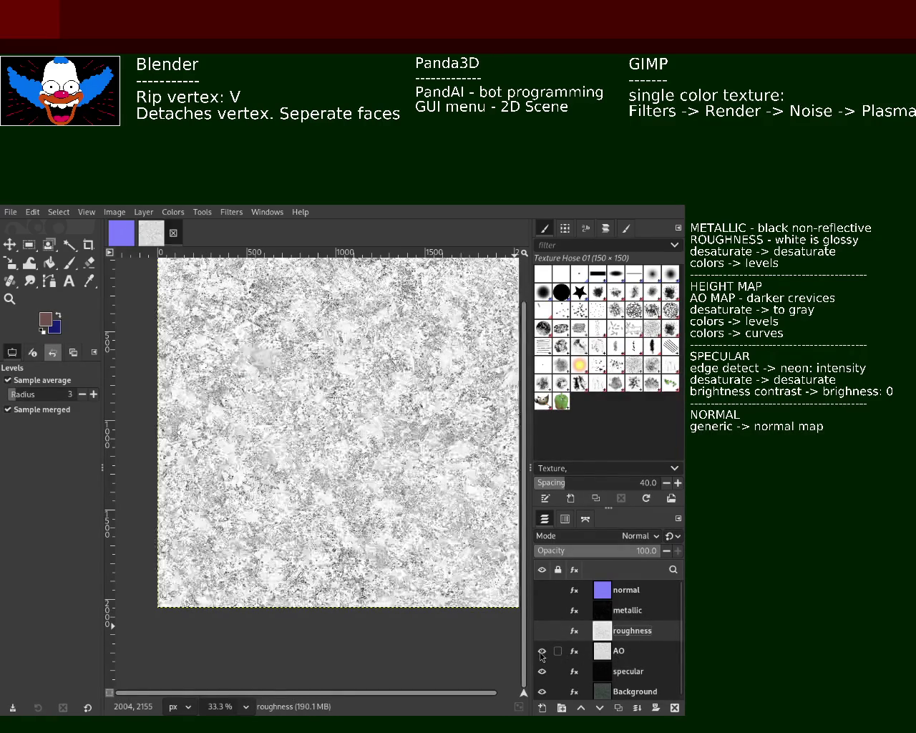
Step: On the AO layer, reset its Levels effect and raise the black input point to 148
click(595, 653)
click(574, 651)
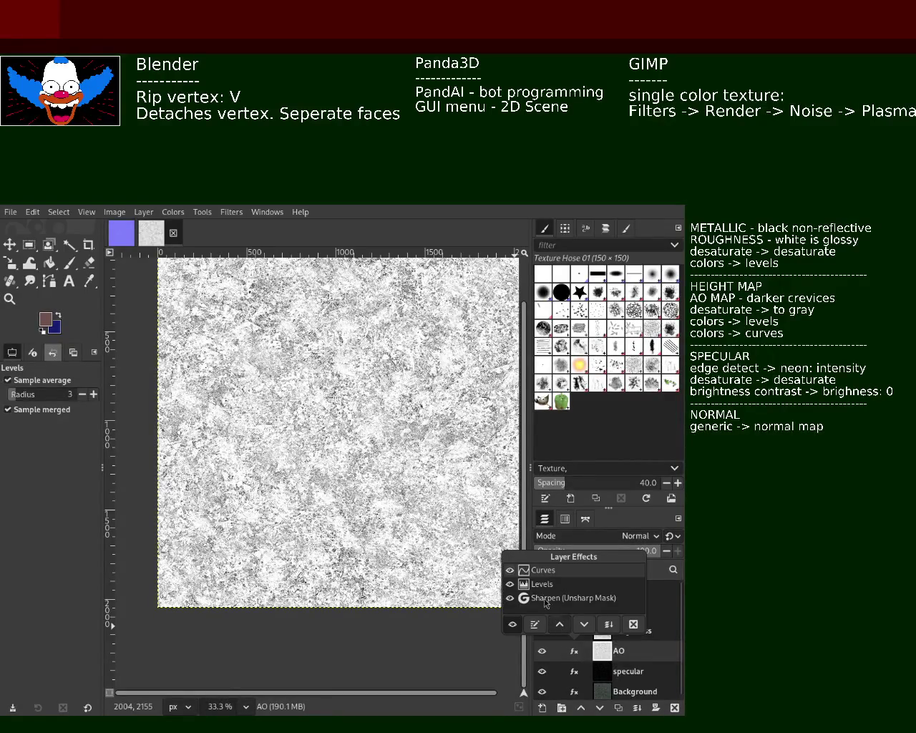
click(535, 624)
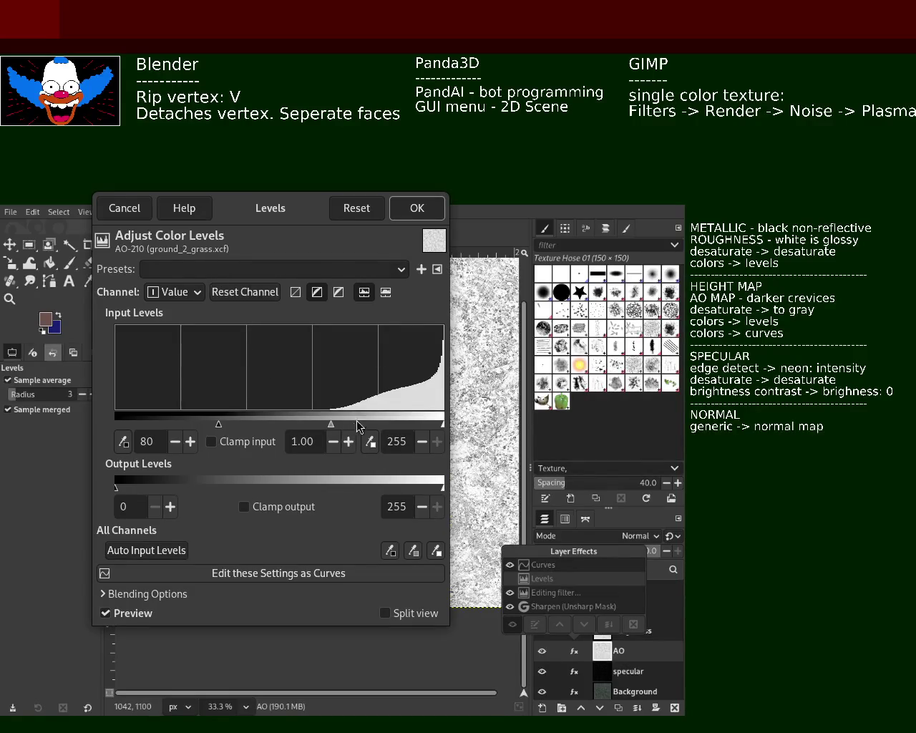
click(348, 207)
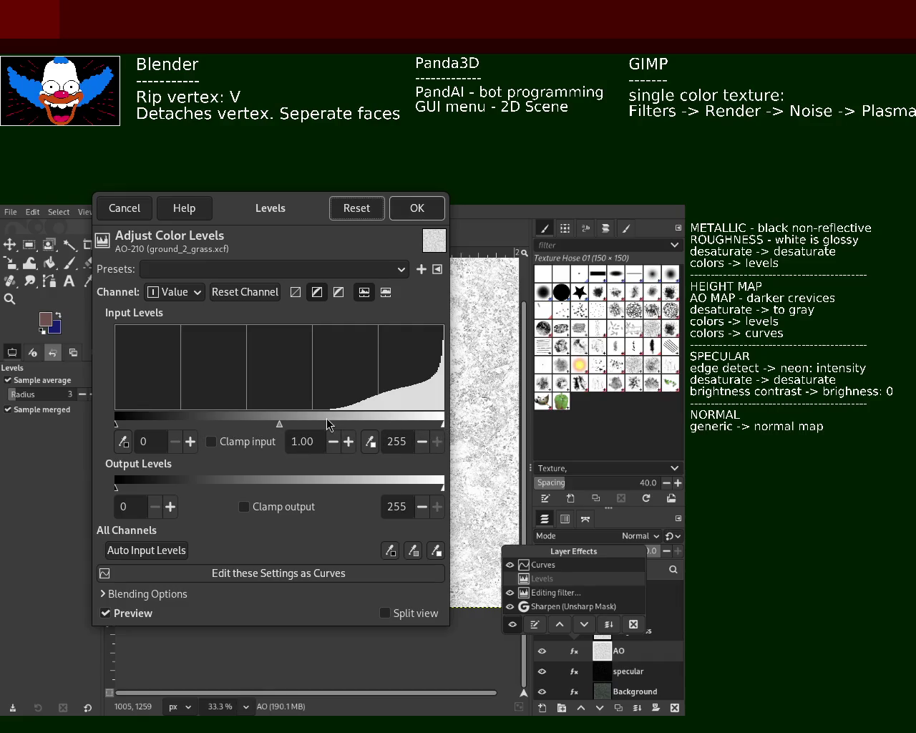
mouse_move(116, 424)
mouse_down()
mouse_move(307, 434)
mouse_move(86, 428)
mouse_move(443, 426)
mouse_move(257, 430)
mouse_move(345, 437)
mouse_move(260, 430)
mouse_move(300, 435)
mouse_up()
click(428, 216)
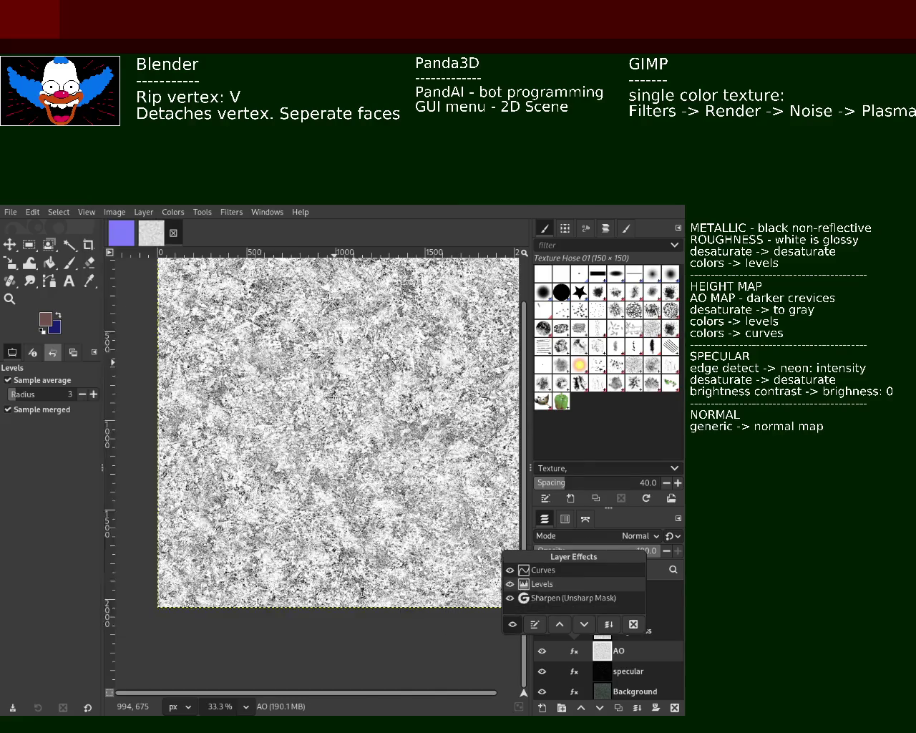
Step: Close the AO layer's effect stack, then step through the normal, metallic, roughness, AO and specular maps
click(555, 573)
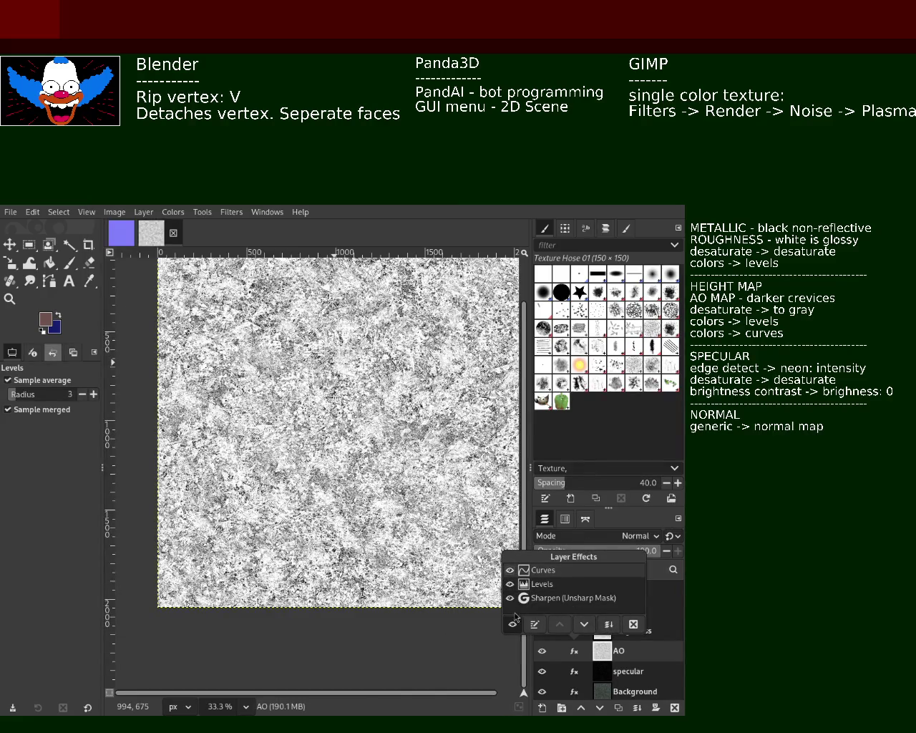
click(537, 637)
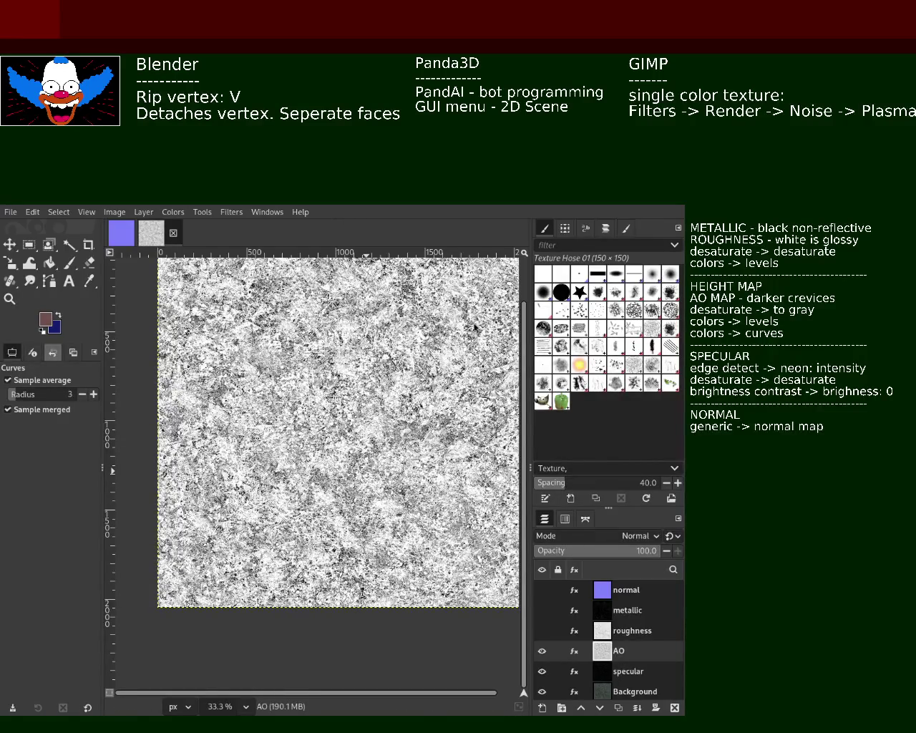
click(542, 590)
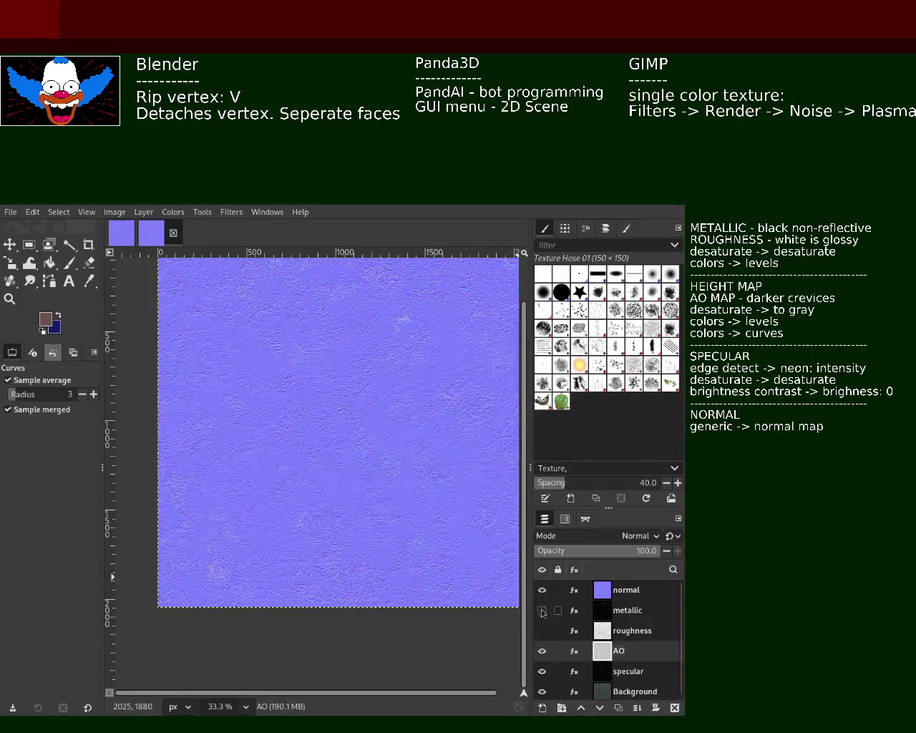
click(541, 631)
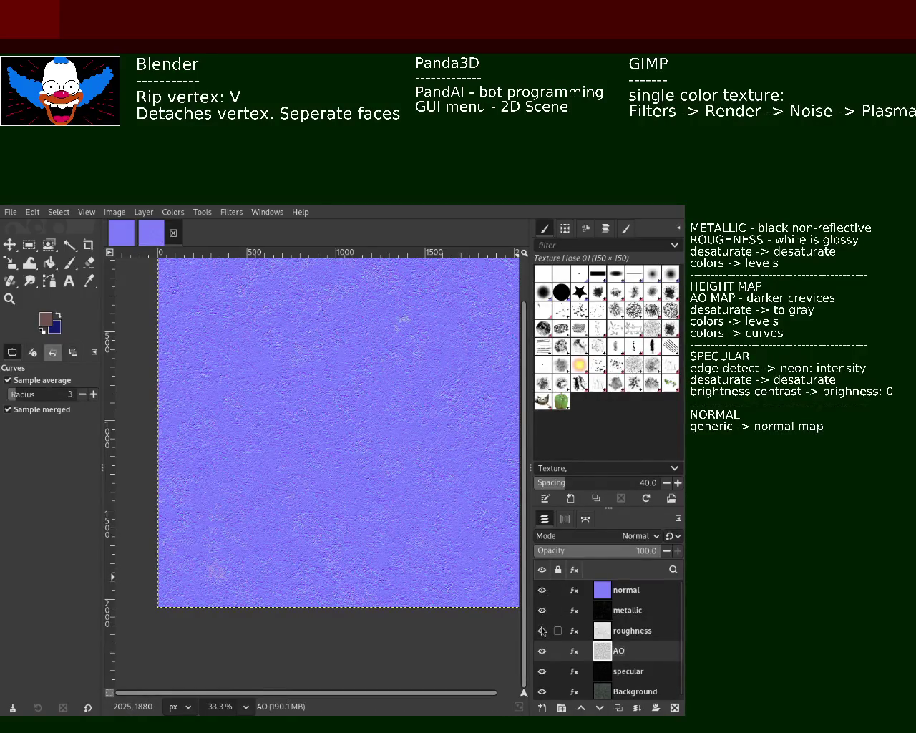
click(542, 590)
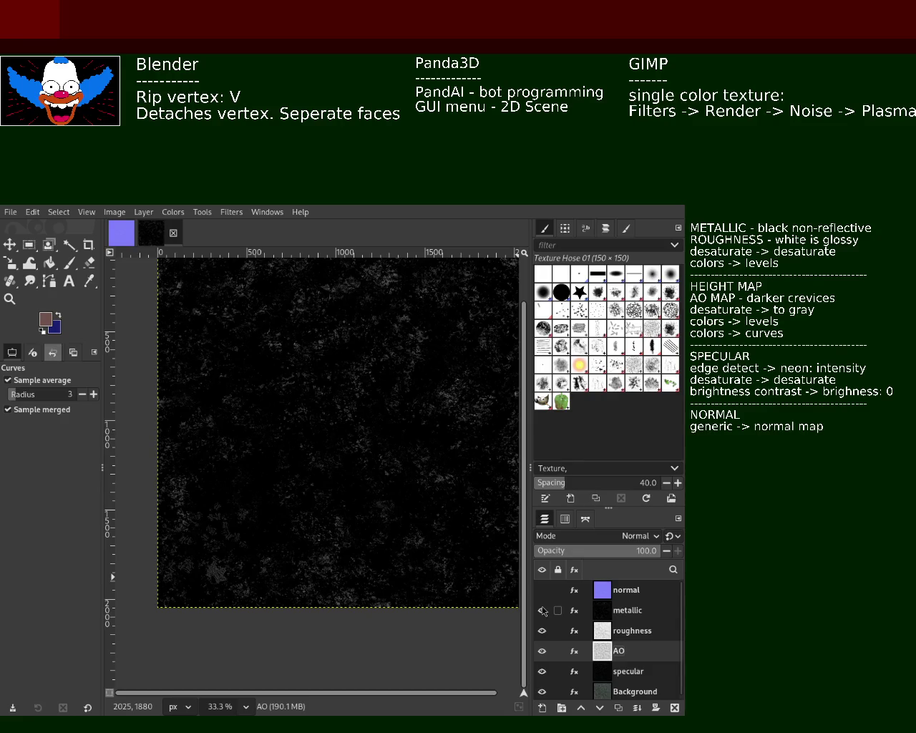
click(541, 610)
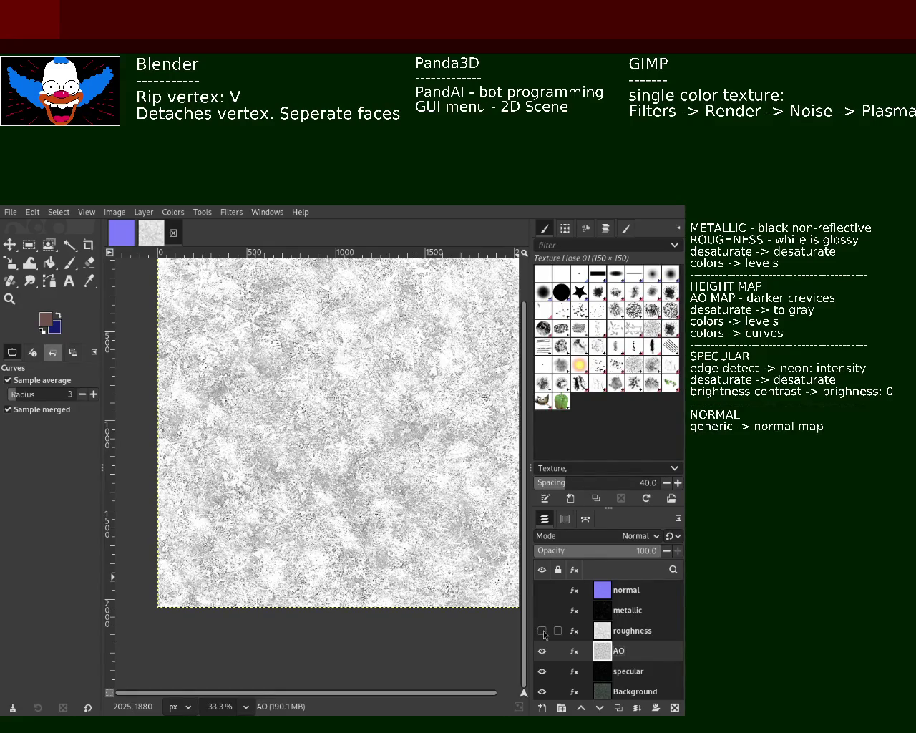
click(541, 651)
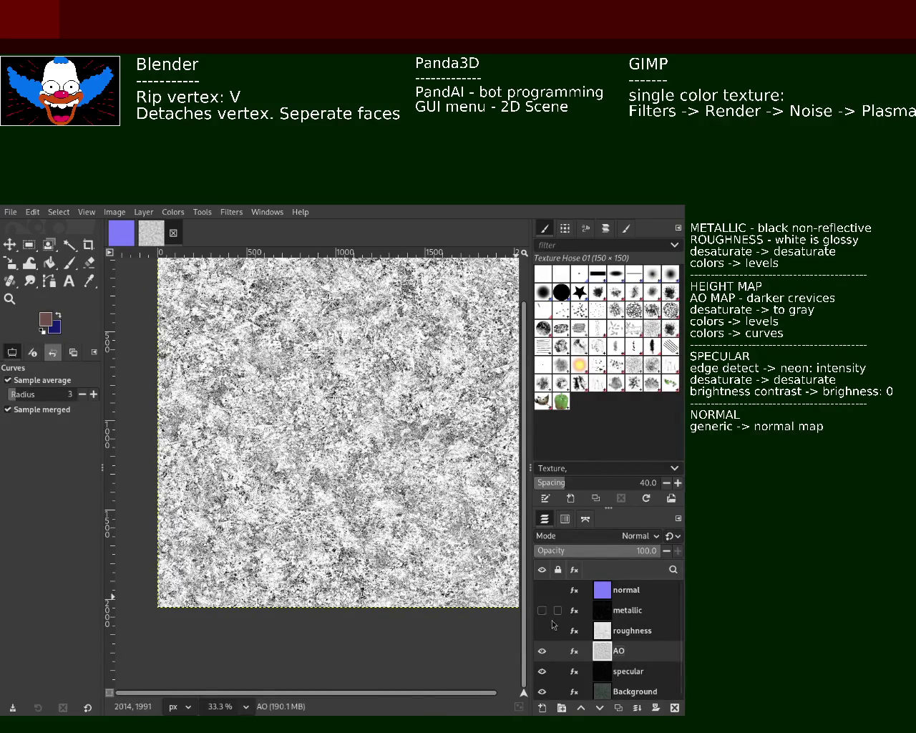
click(543, 651)
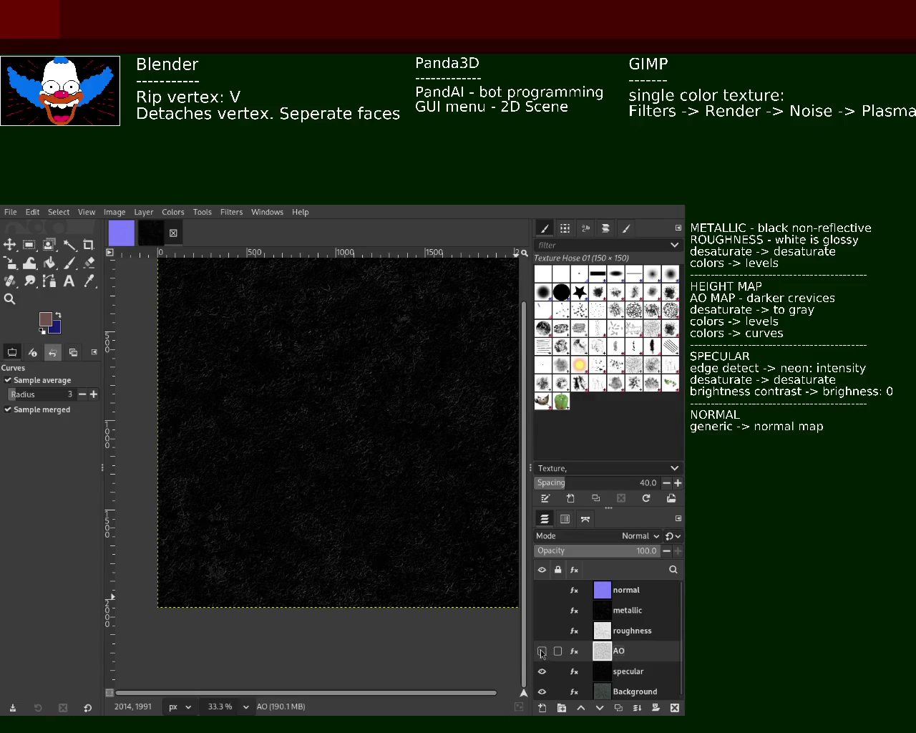
Step: Turn the AO, roughness, metallic and normal layers back on, ending with the normal map on top
click(542, 651)
click(542, 630)
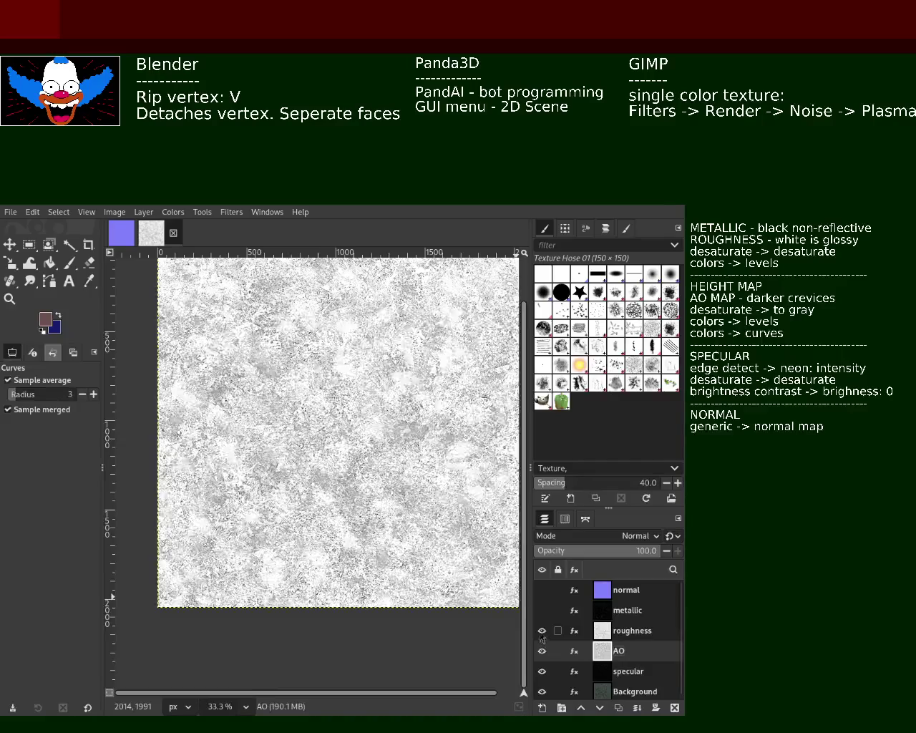
click(541, 610)
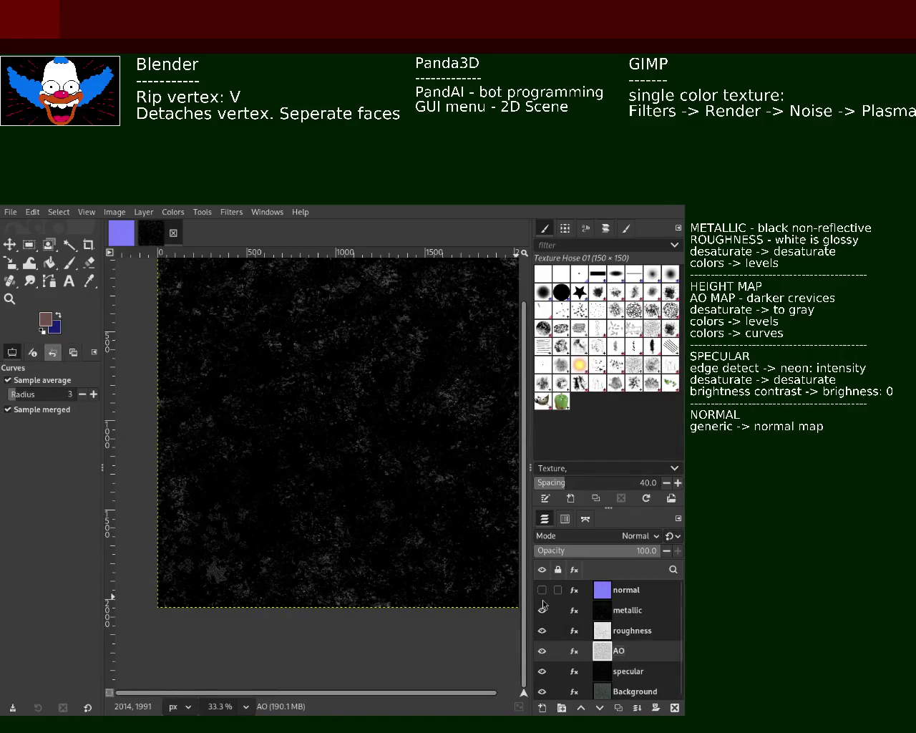
click(542, 589)
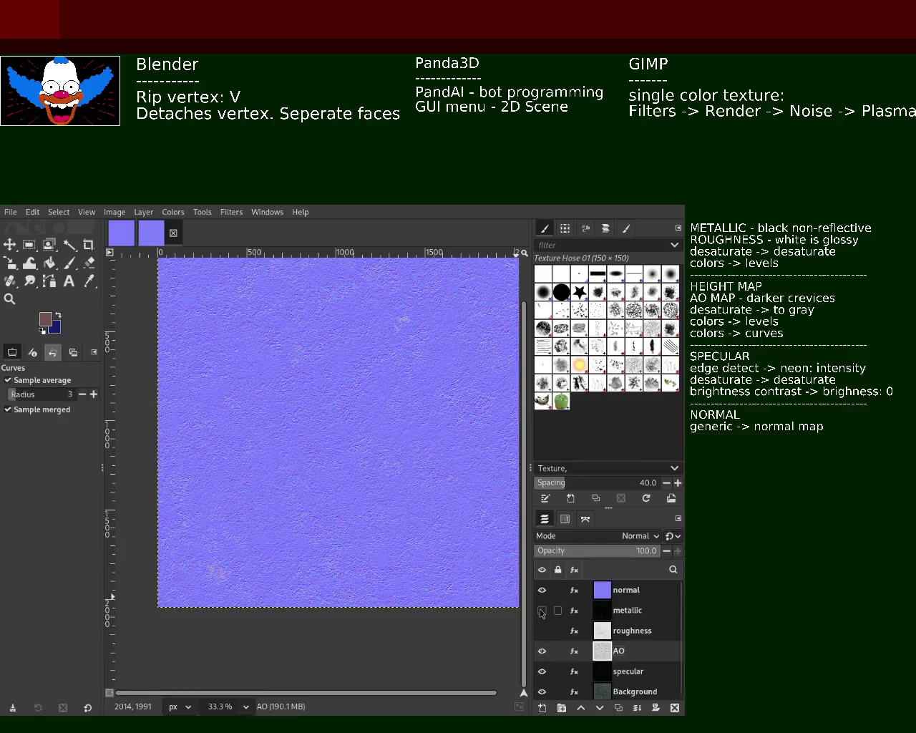
click(542, 590)
click(541, 630)
click(541, 589)
Step: Save the layered XCF texture project and make the normal layer active
key(ctrl+s)
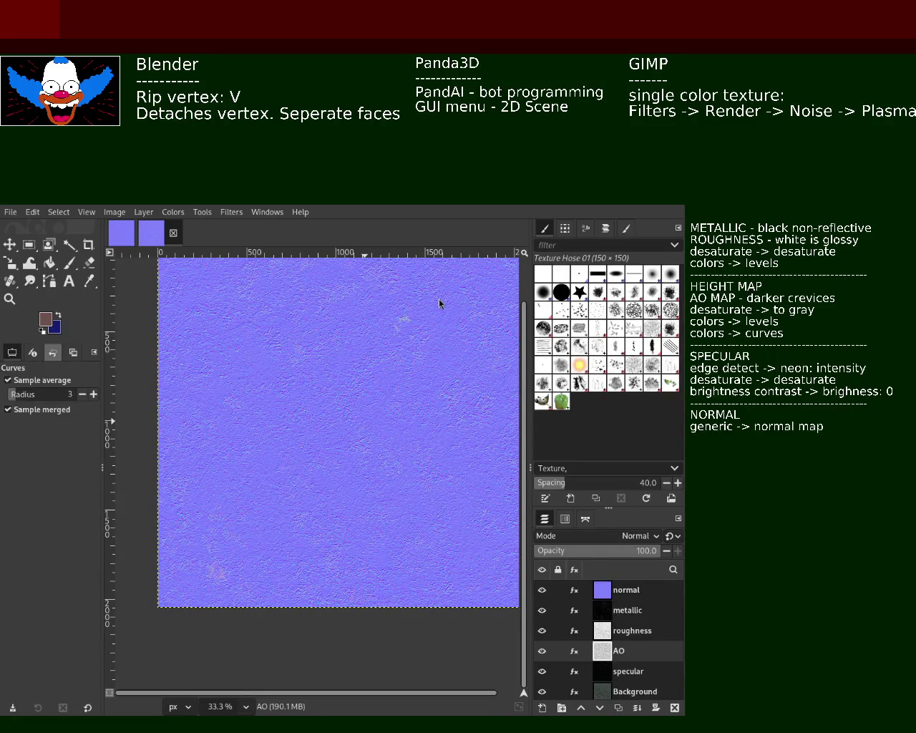
click(616, 591)
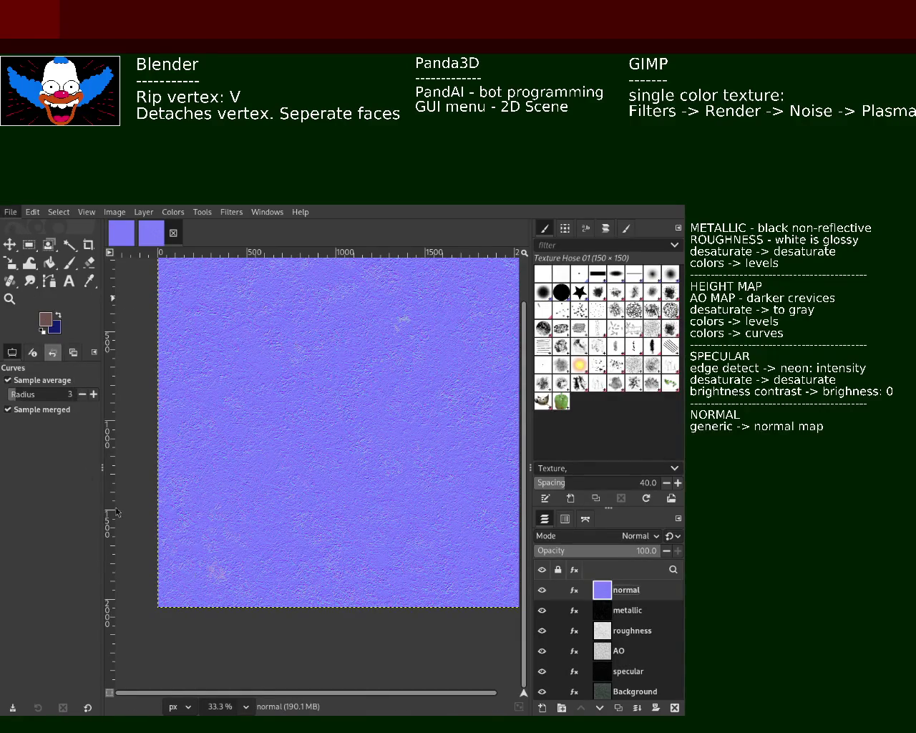
Step: Select the Background layer and hide every map layer stacked above it
click(623, 694)
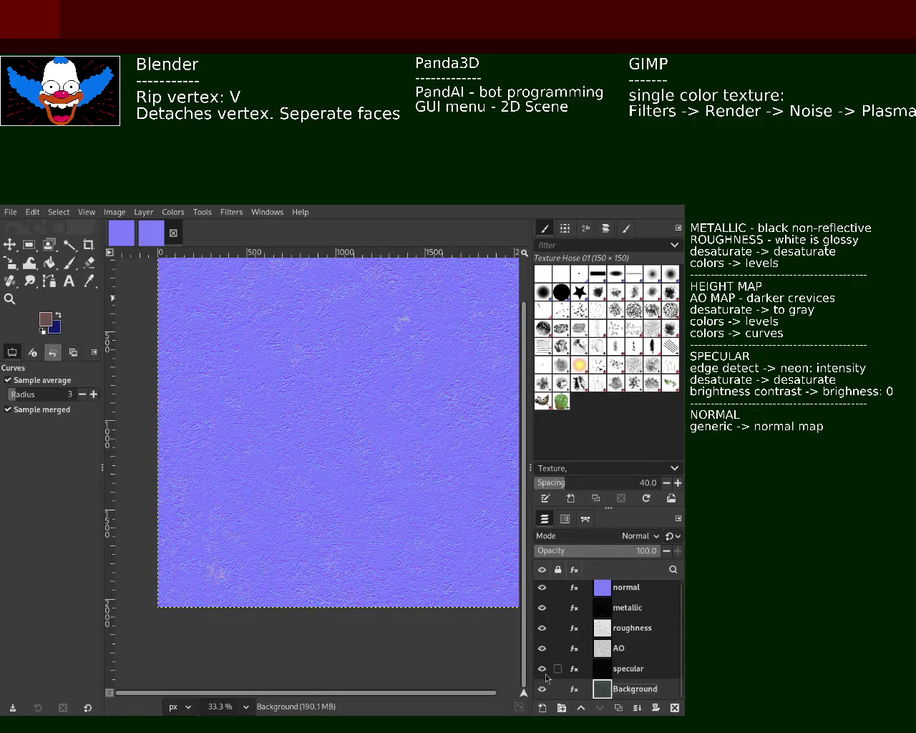
drag(542, 668, 542, 587)
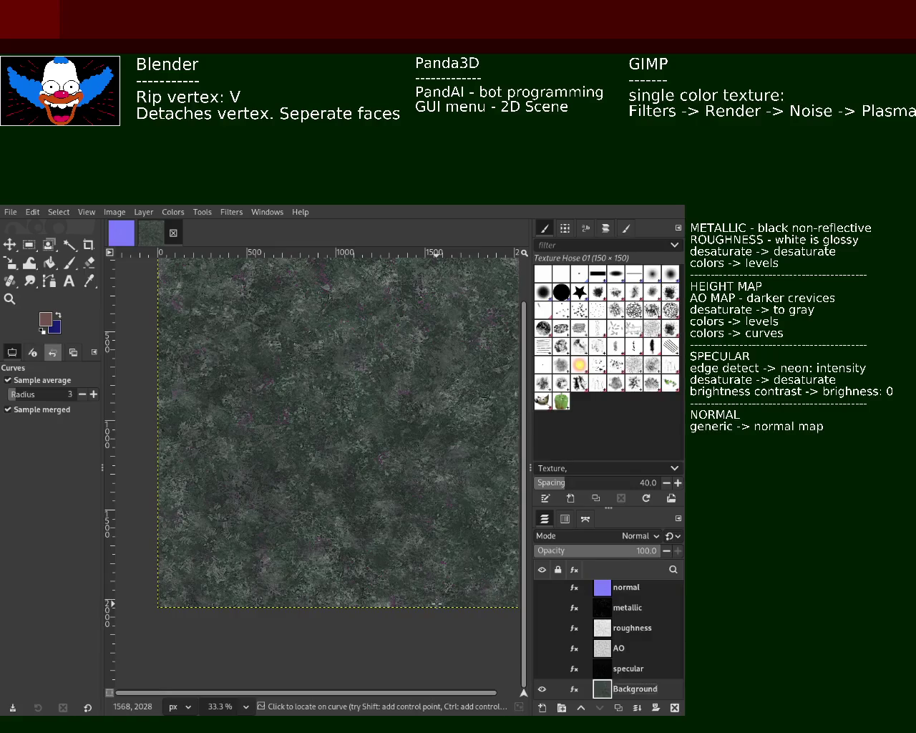
click(542, 668)
click(541, 647)
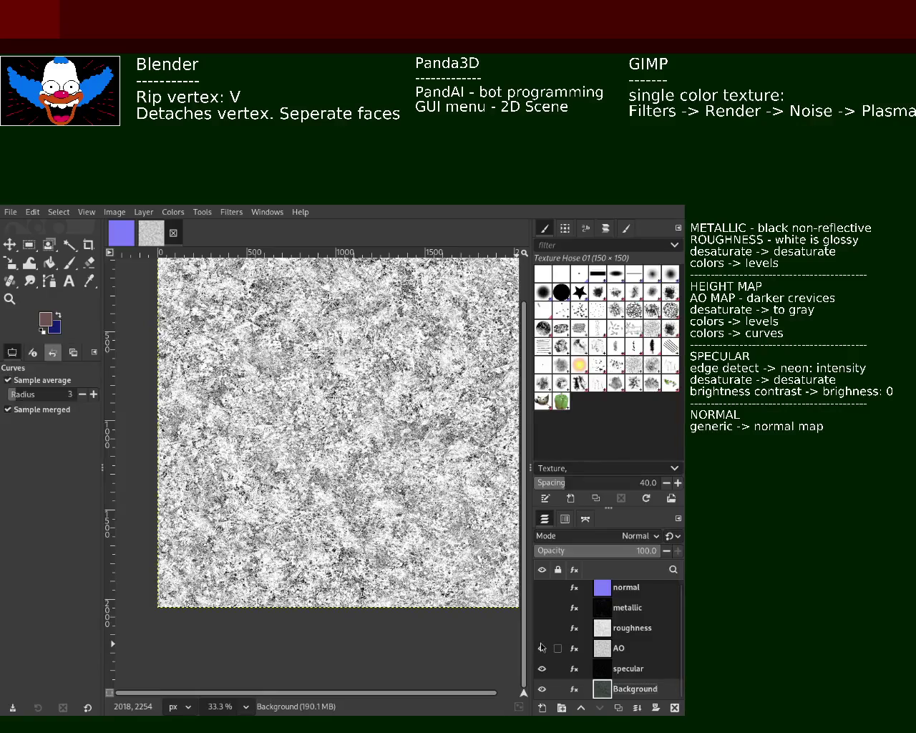
click(542, 628)
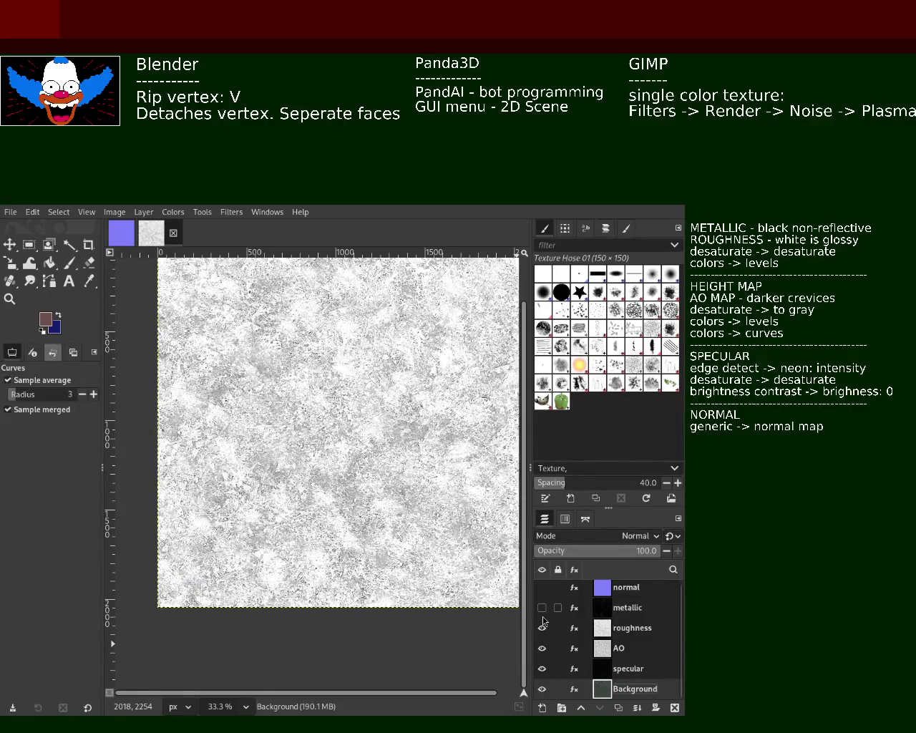
click(542, 607)
click(542, 588)
click(542, 588)
click(542, 607)
click(541, 608)
click(542, 607)
click(541, 628)
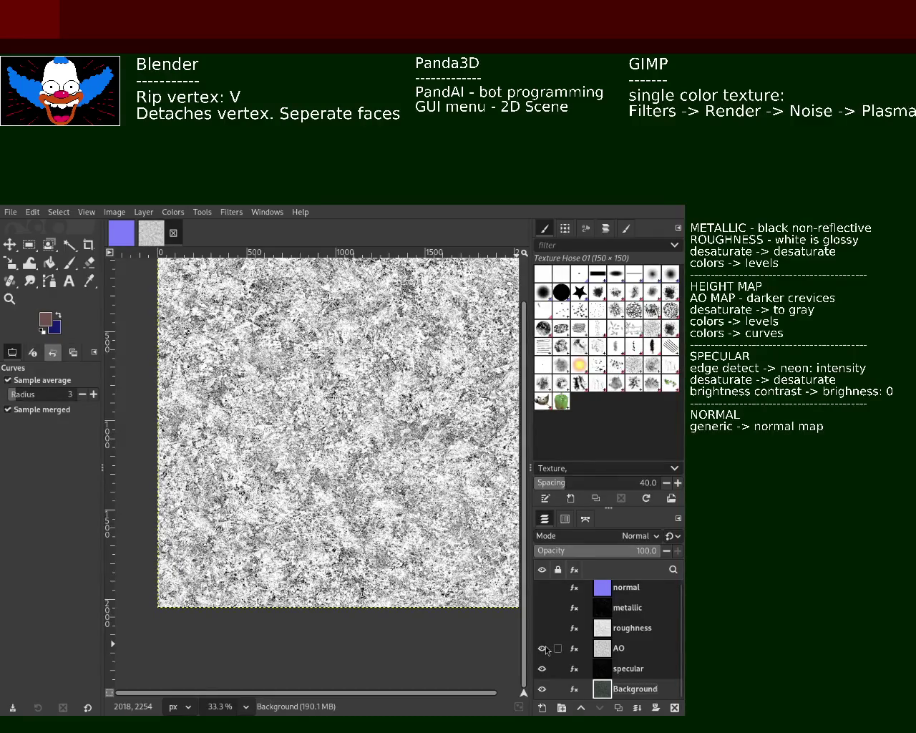
click(541, 649)
click(542, 628)
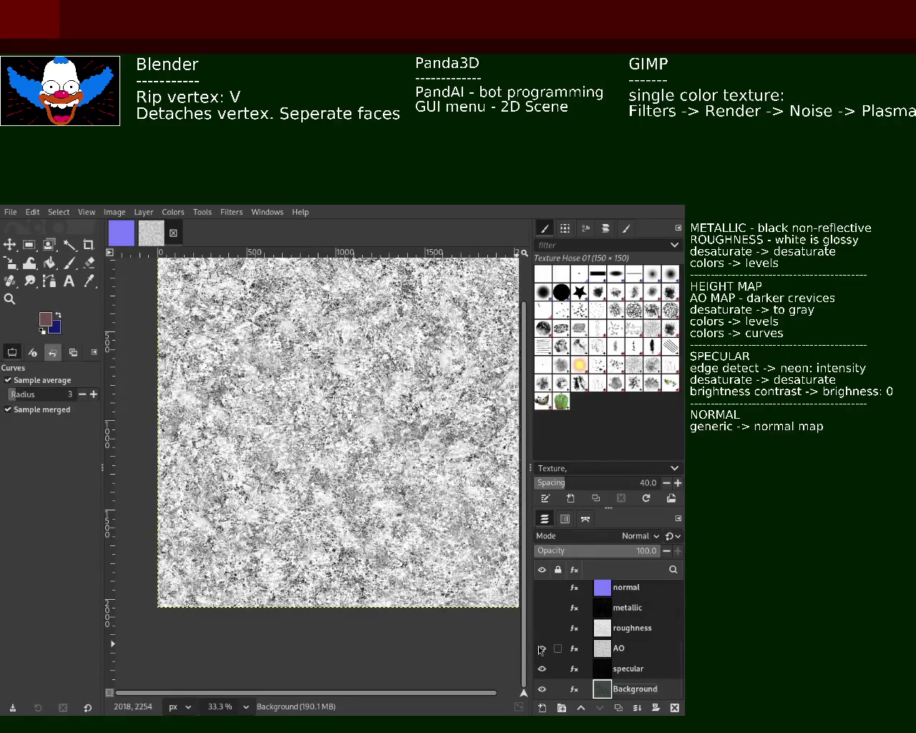
click(542, 649)
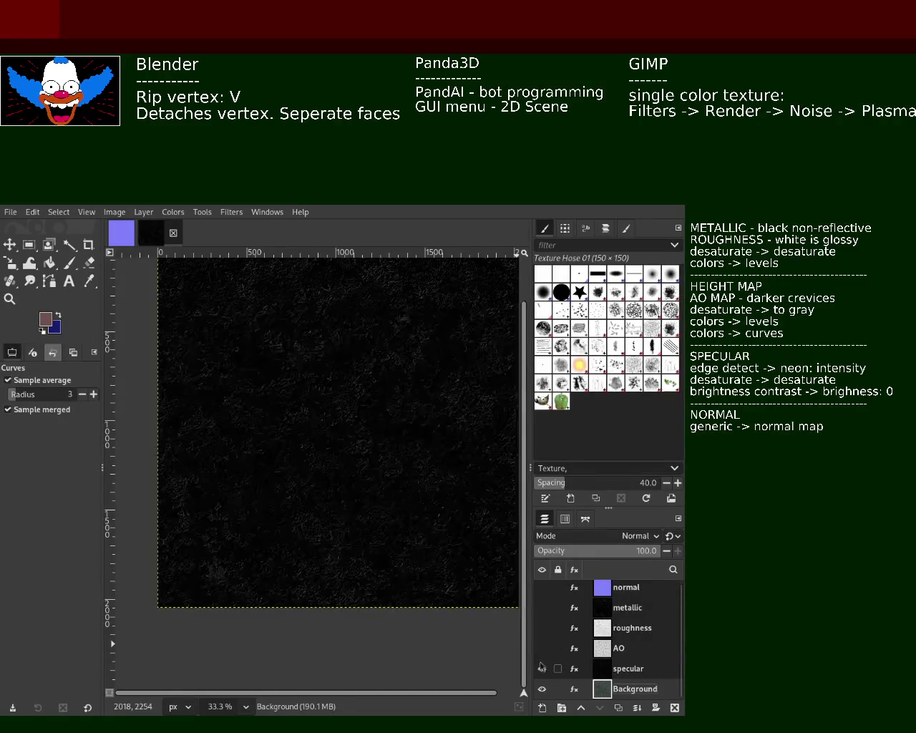
click(542, 669)
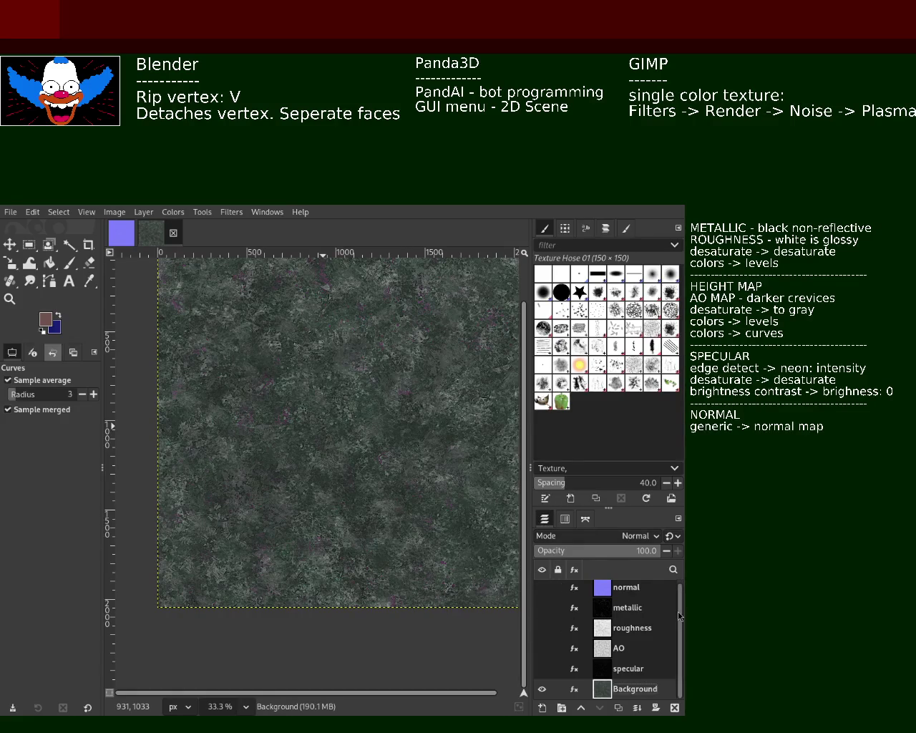
Step: Show the normal, metallic, roughness, AO and specular layers again and select the normal layer
scroll(681, 629, up, 1)
drag(541, 590, 545, 683)
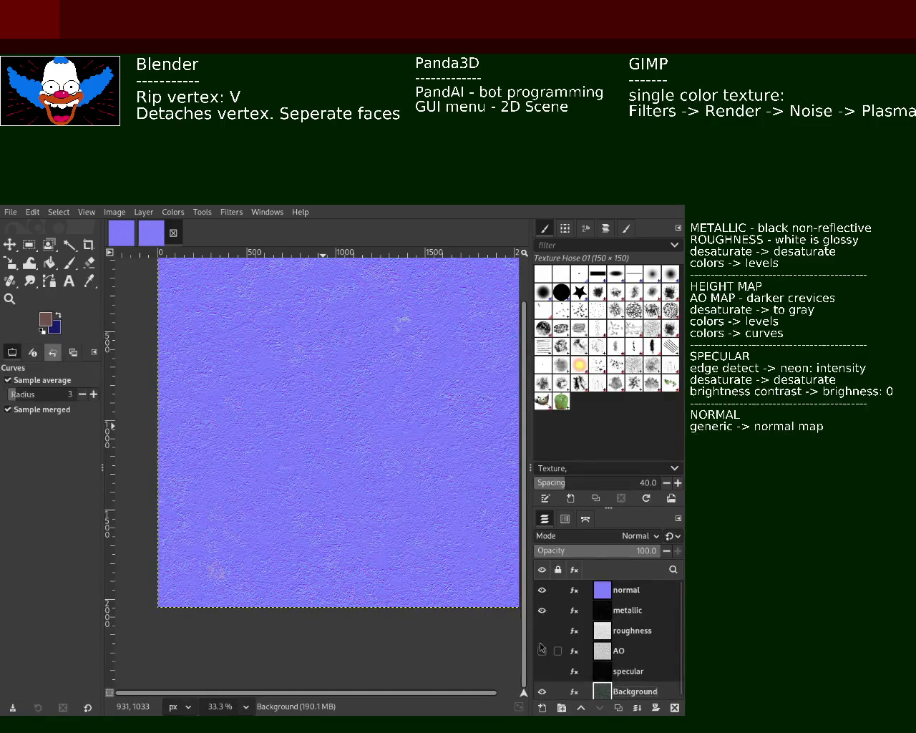
click(541, 671)
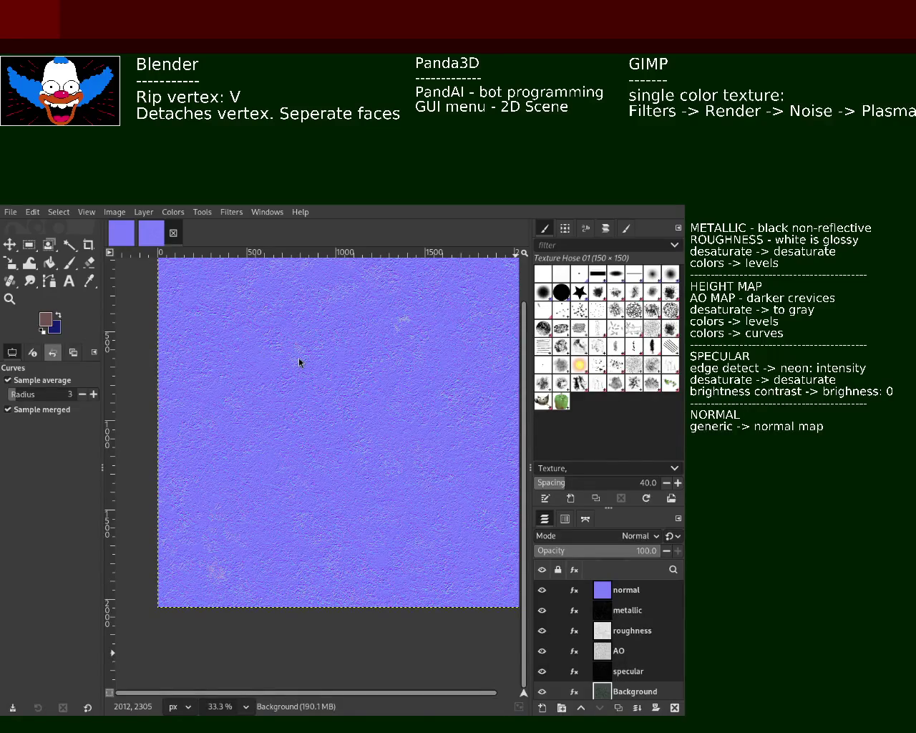
mouse_move(557, 609)
click(615, 593)
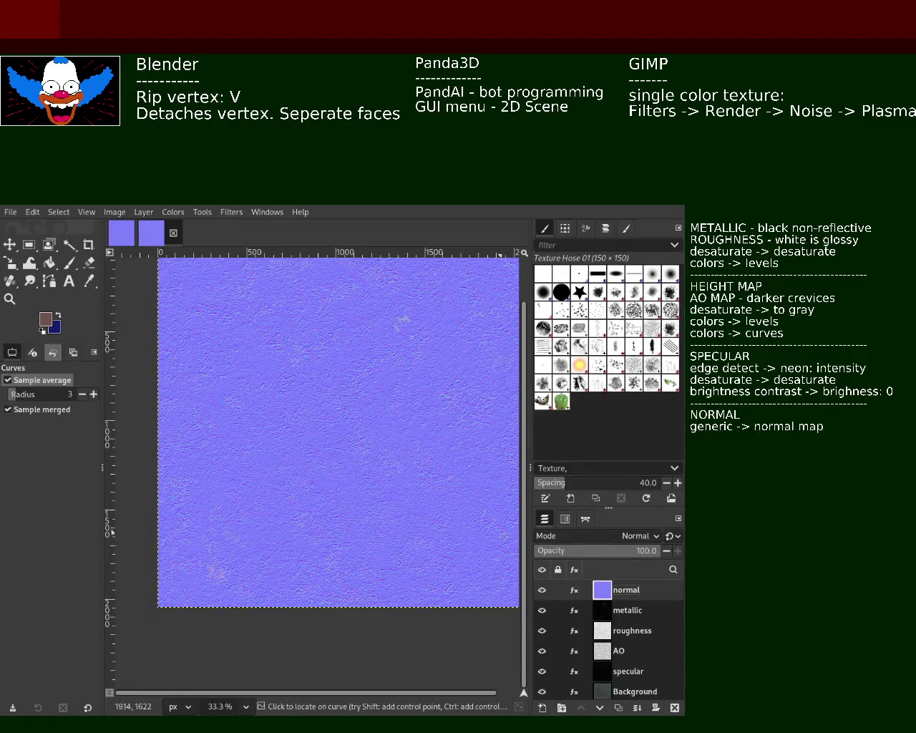
Step: Hide the normal layer, export the metallic map into the ground_2 models folder, then hide metallic
click(542, 590)
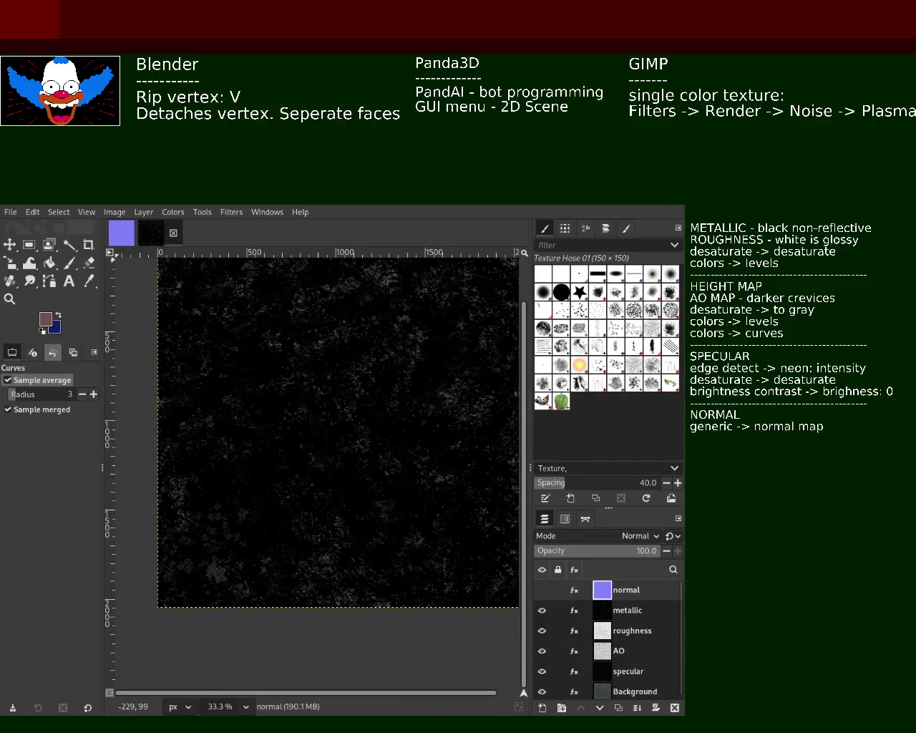
key(ctrl+e)
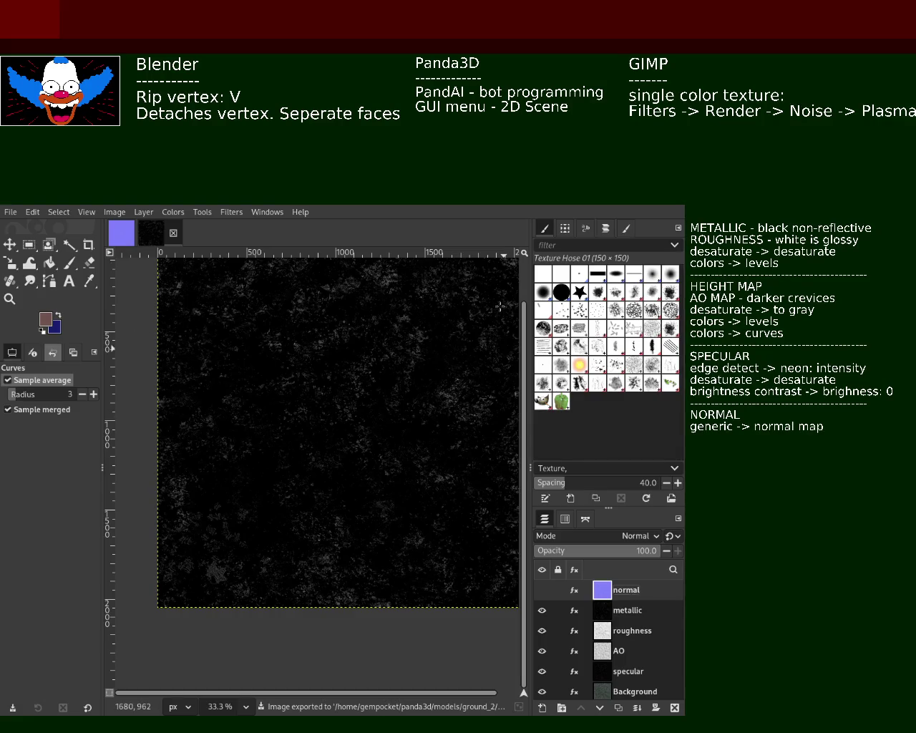
key(ctrl+e)
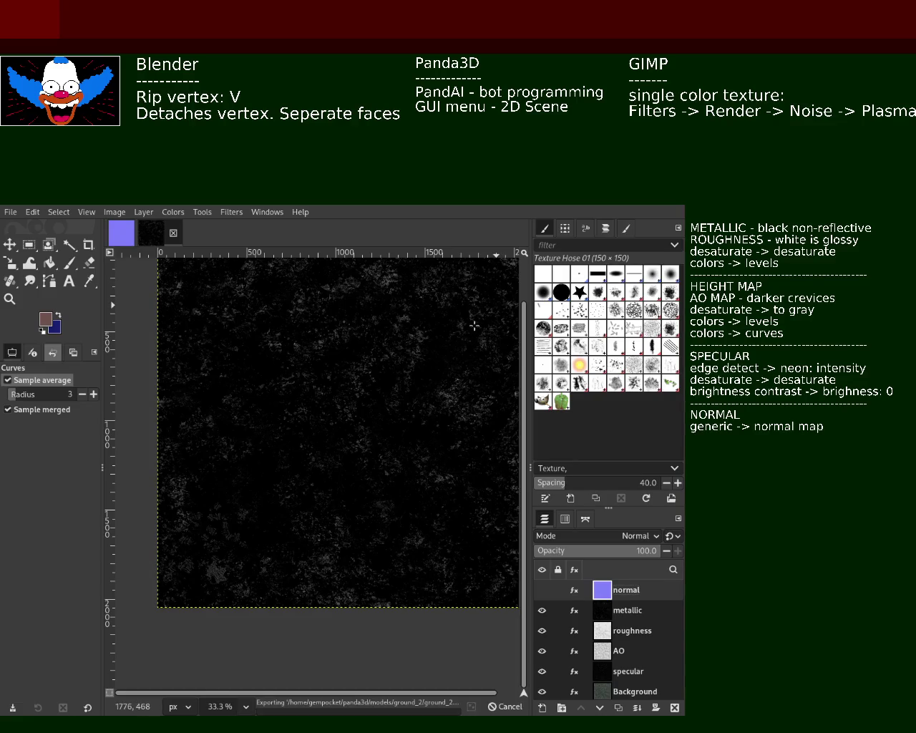
click(542, 611)
Step: Export the roughness map, then hide roughness and export the AO map
click(617, 634)
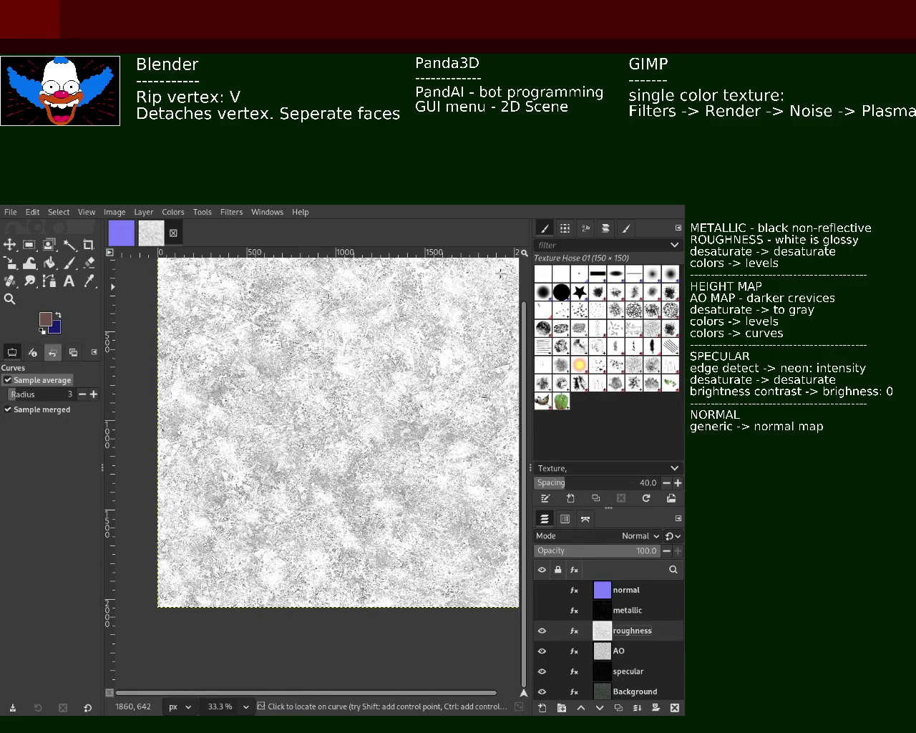
key(ctrl+e)
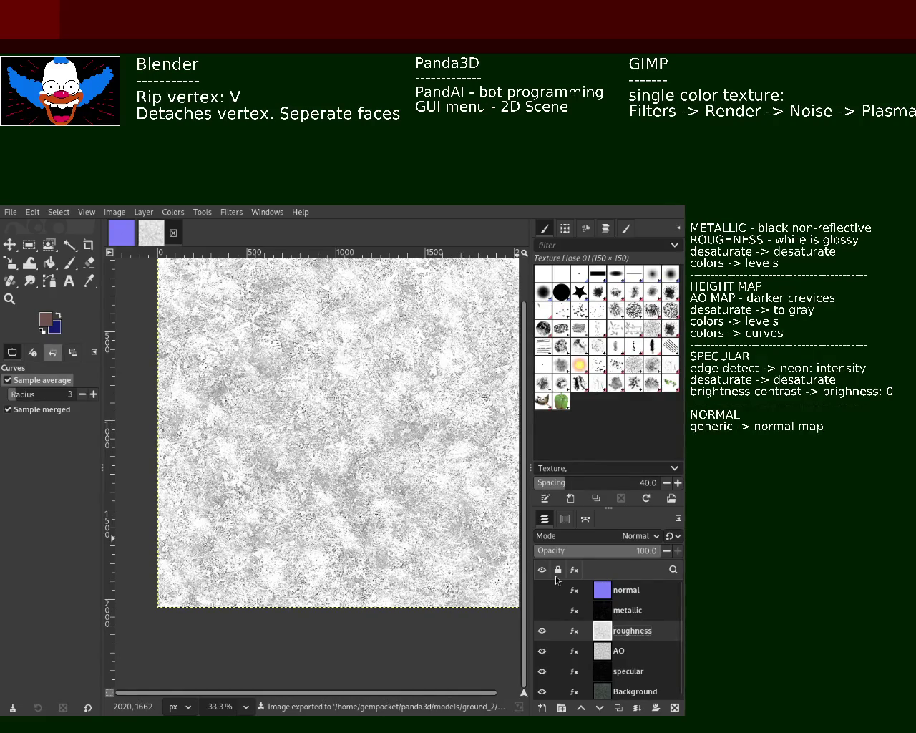
click(542, 630)
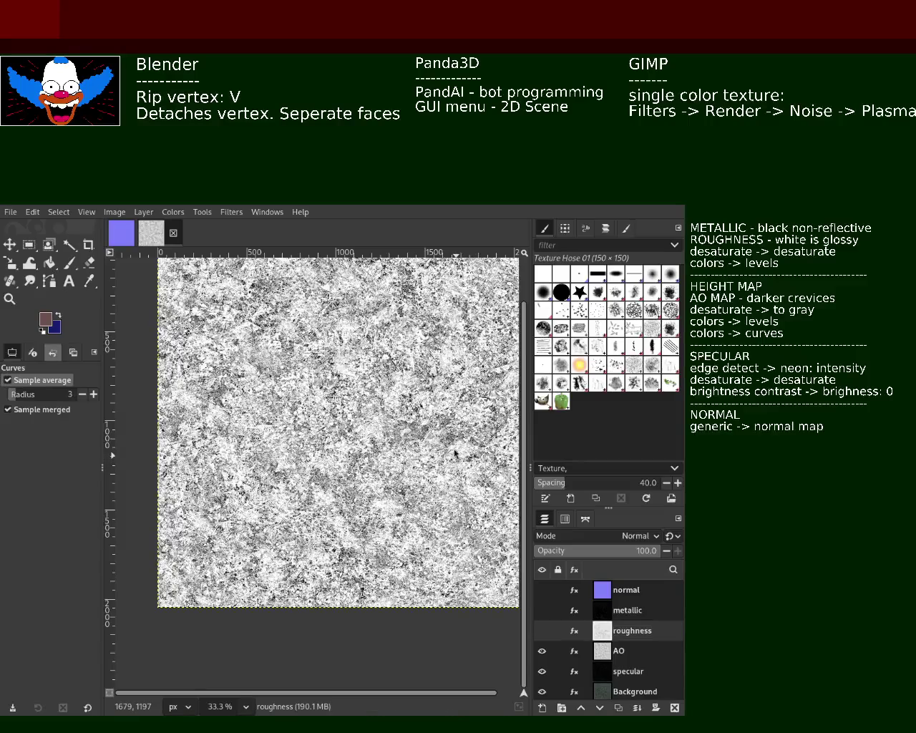
key(ctrl+e)
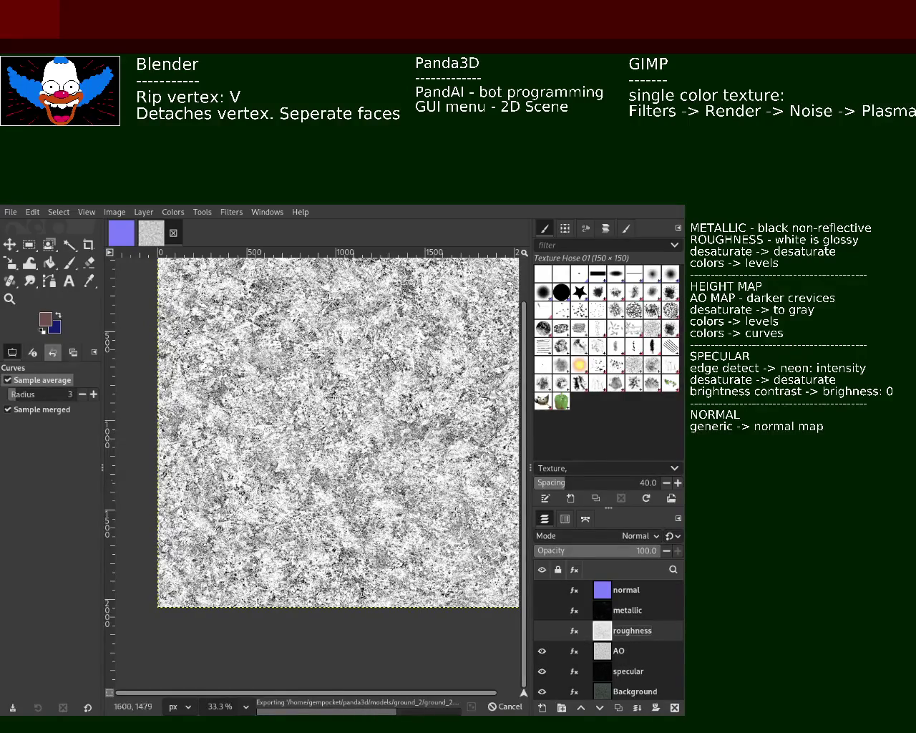
Step: Hide the AO layer, export the specular map, then hide specular to leave only the Background
click(542, 651)
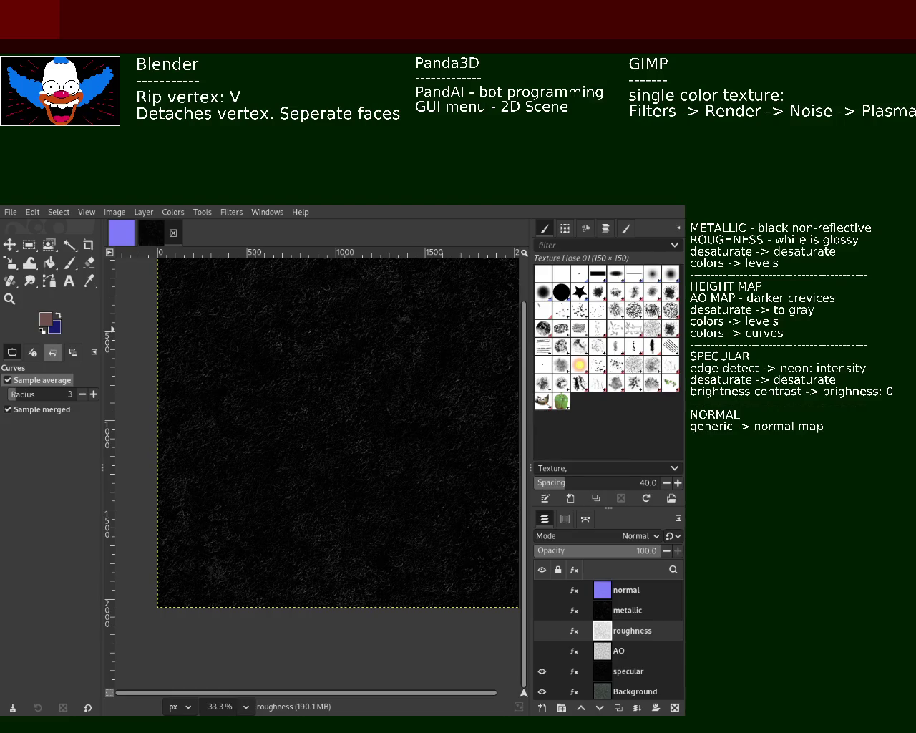
mouse_move(542, 671)
key(ctrl+e)
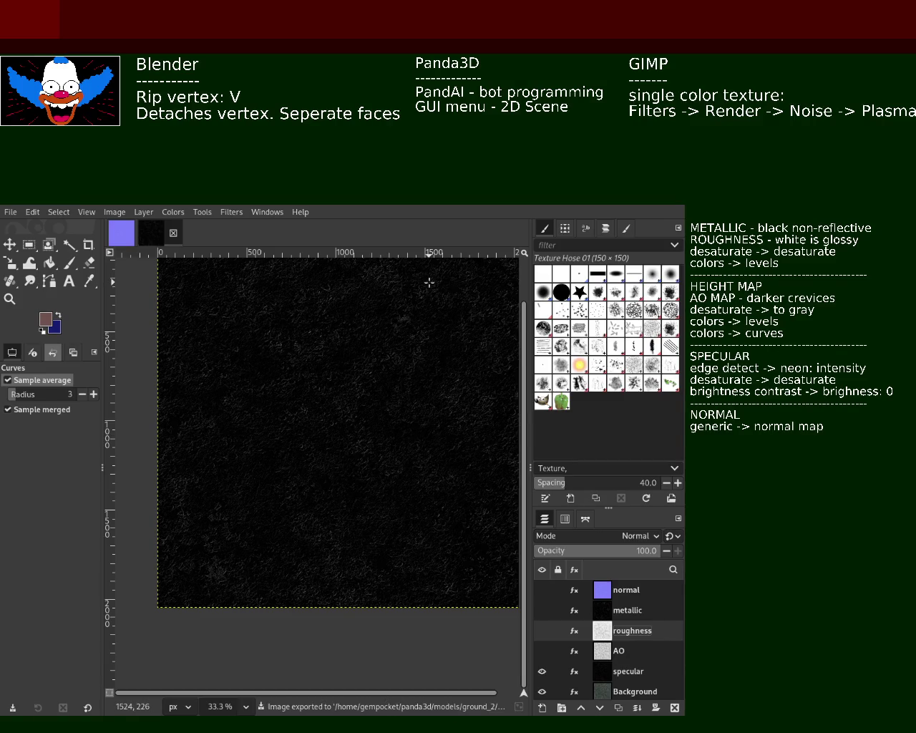
click(543, 674)
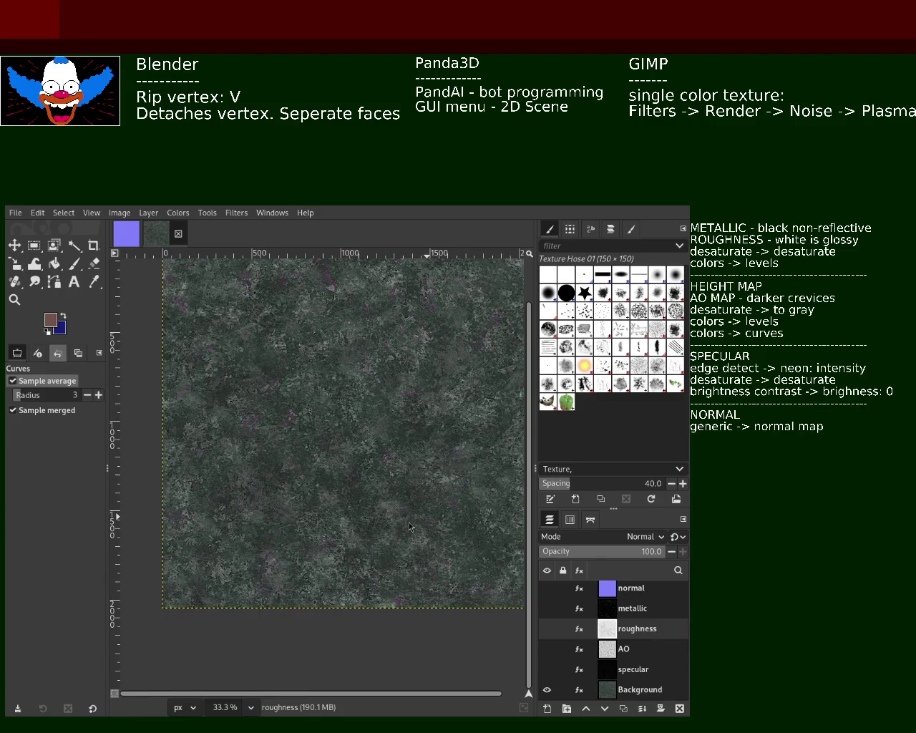
Step: Switch from GIMP over to Blender
key(alt+Tab)
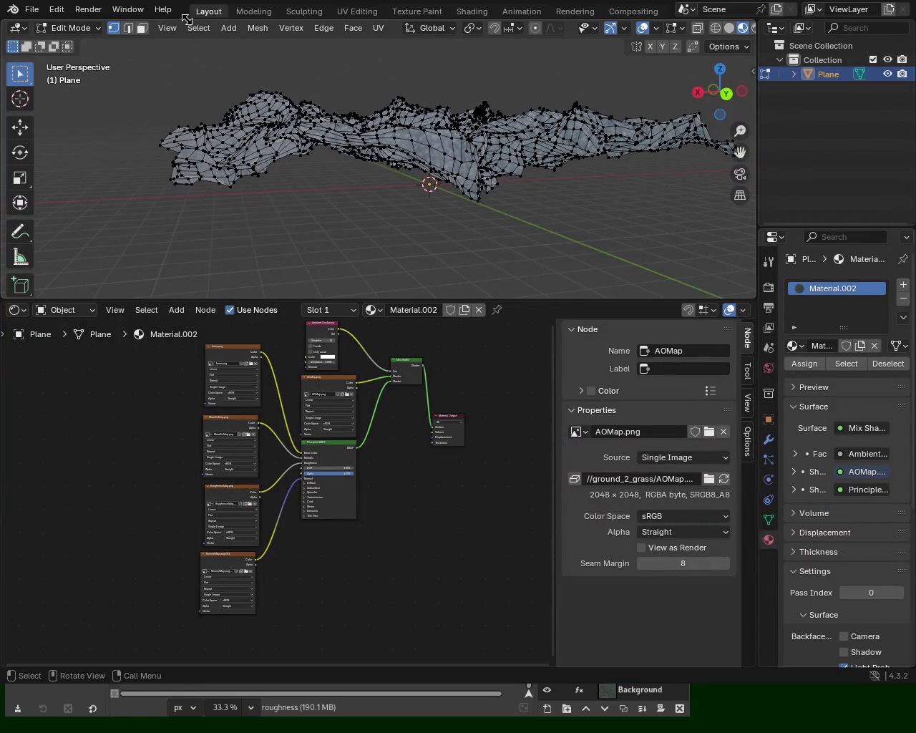
Step: Restore the Blender window, enlarge the node editor and frame Material.002's texture nodes and Principled BSDF
key(alt+Tab)
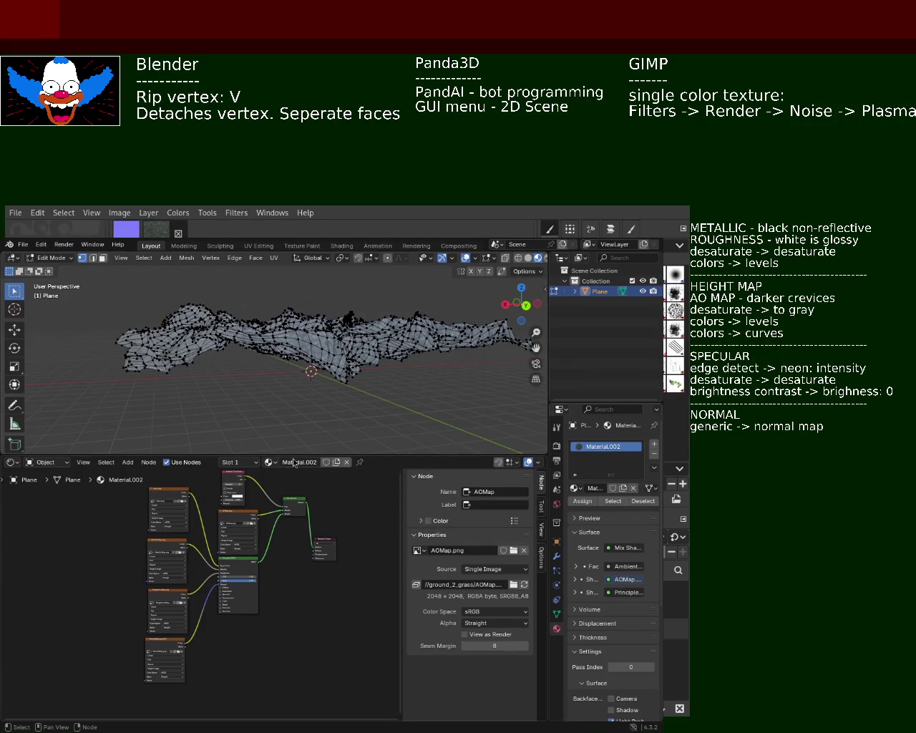
drag(297, 455, 297, 342)
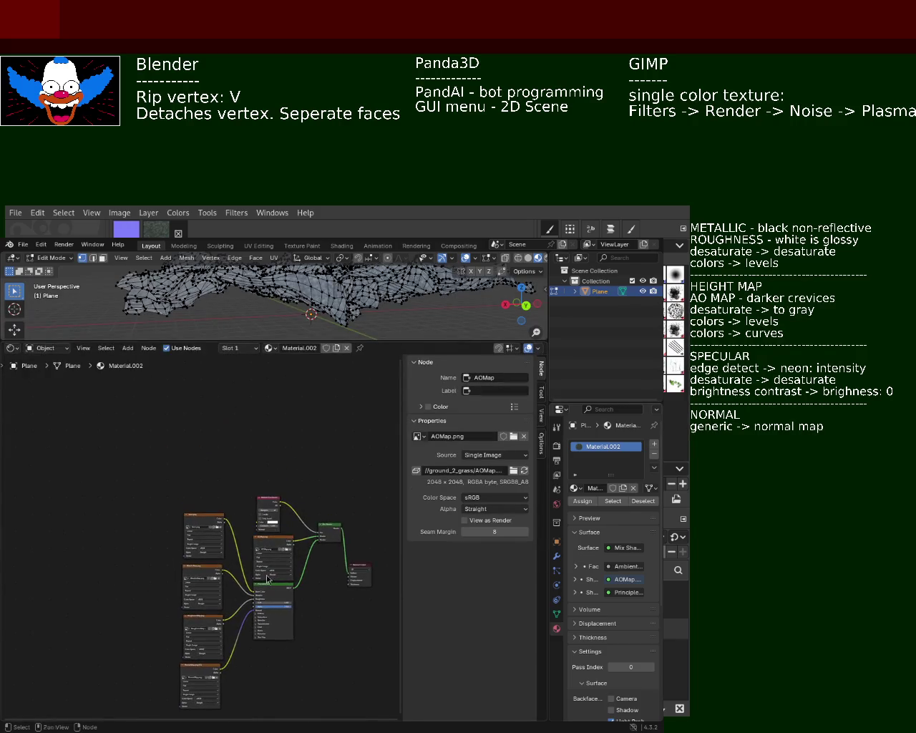
scroll(222, 472, up, 3)
scroll(222, 472, up, 2)
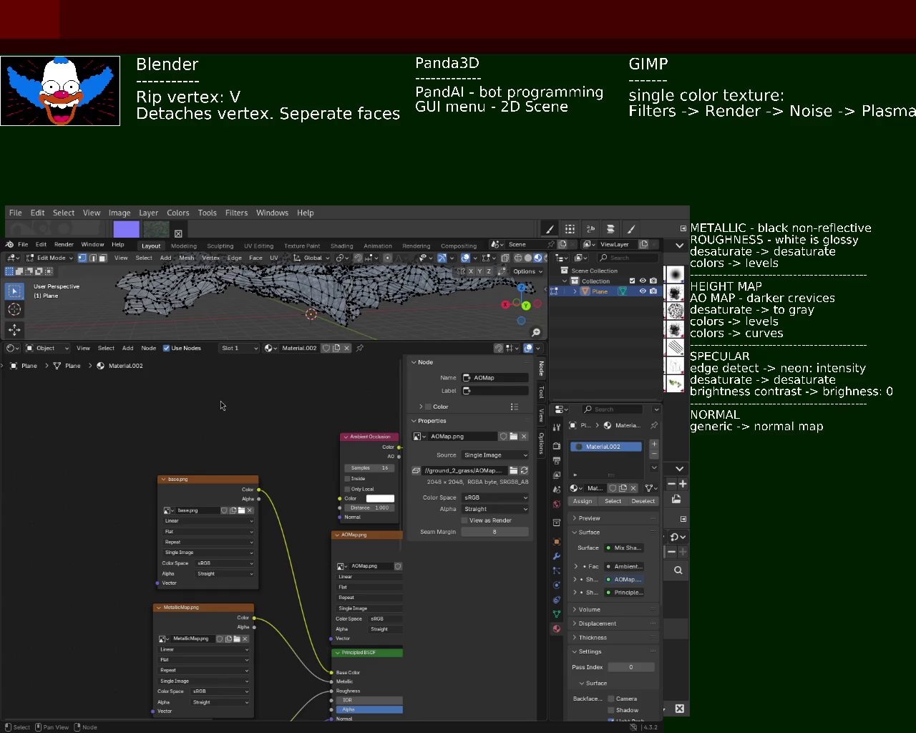
drag(149, 588, 118, 483)
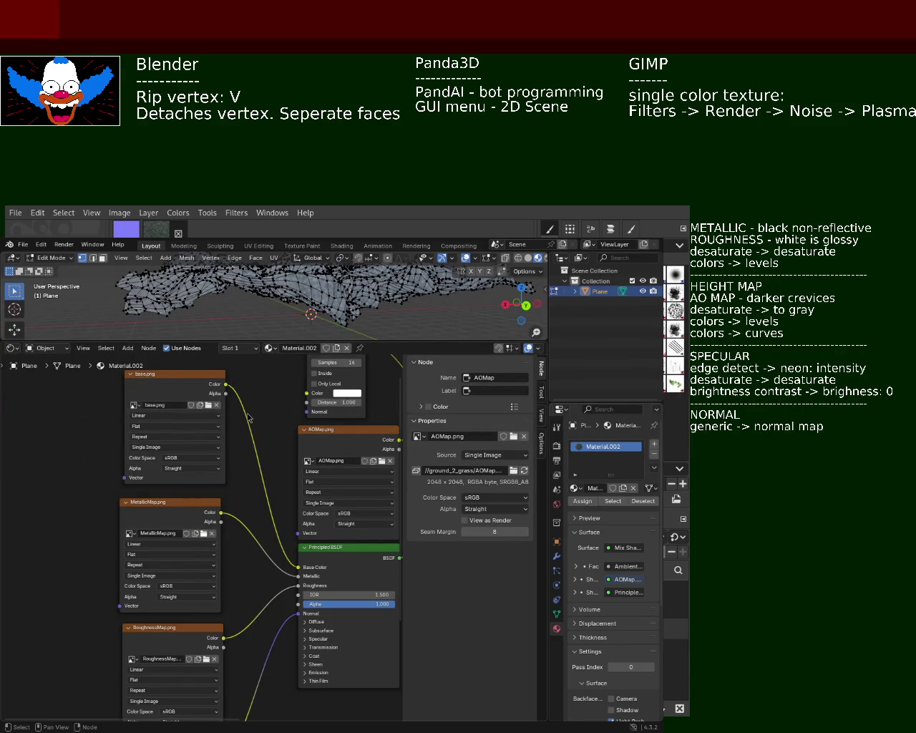
drag(92, 614, 86, 503)
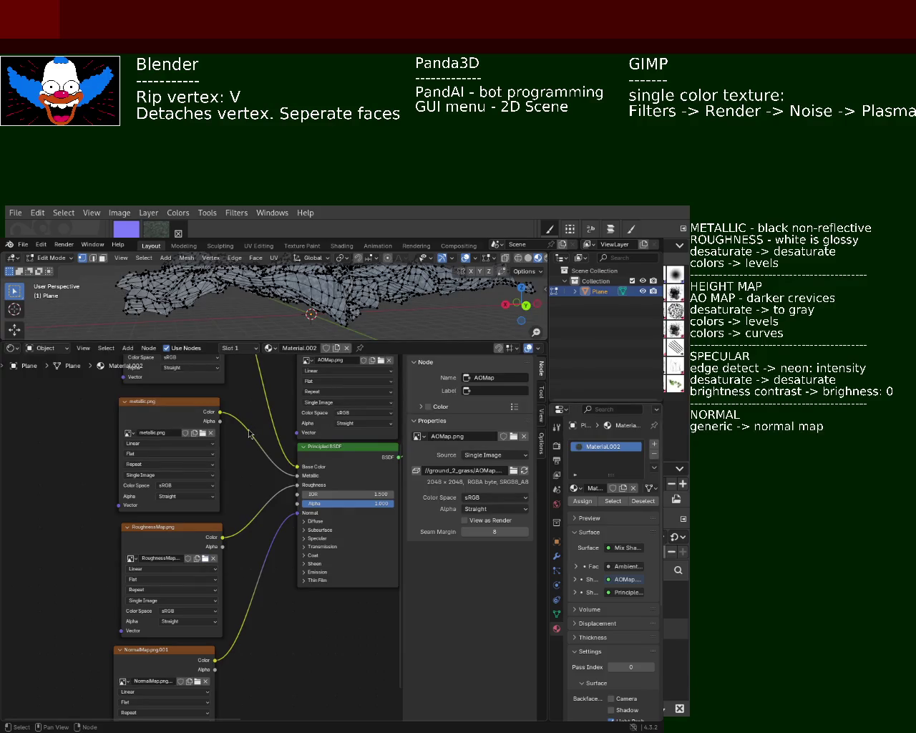
drag(236, 648, 239, 549)
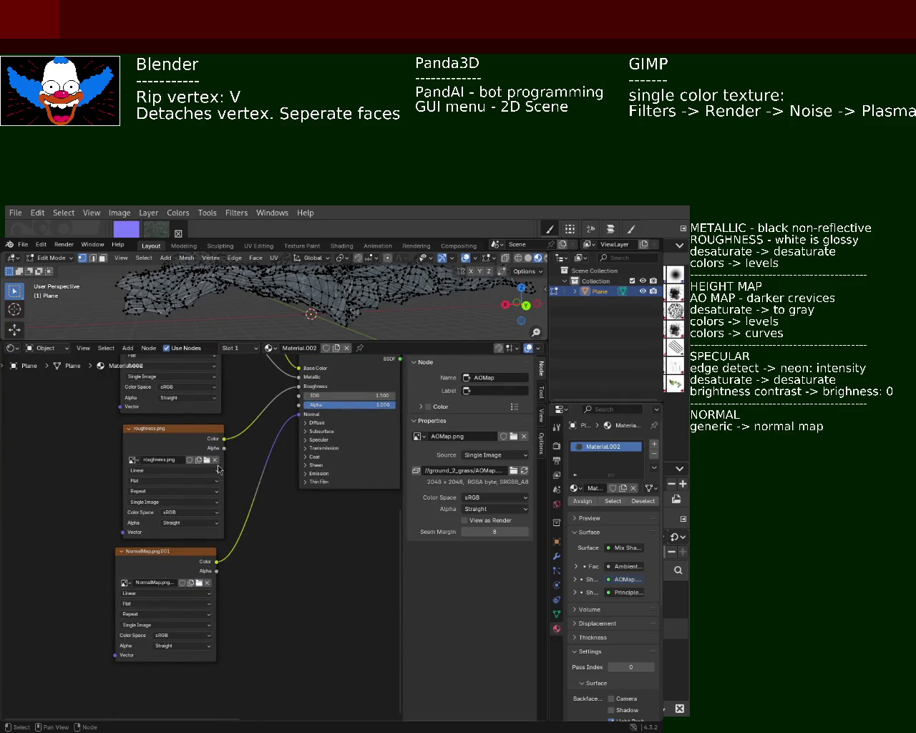
mouse_move(272, 466)
mouse_down()
mouse_move(198, 436)
mouse_move(252, 554)
mouse_up()
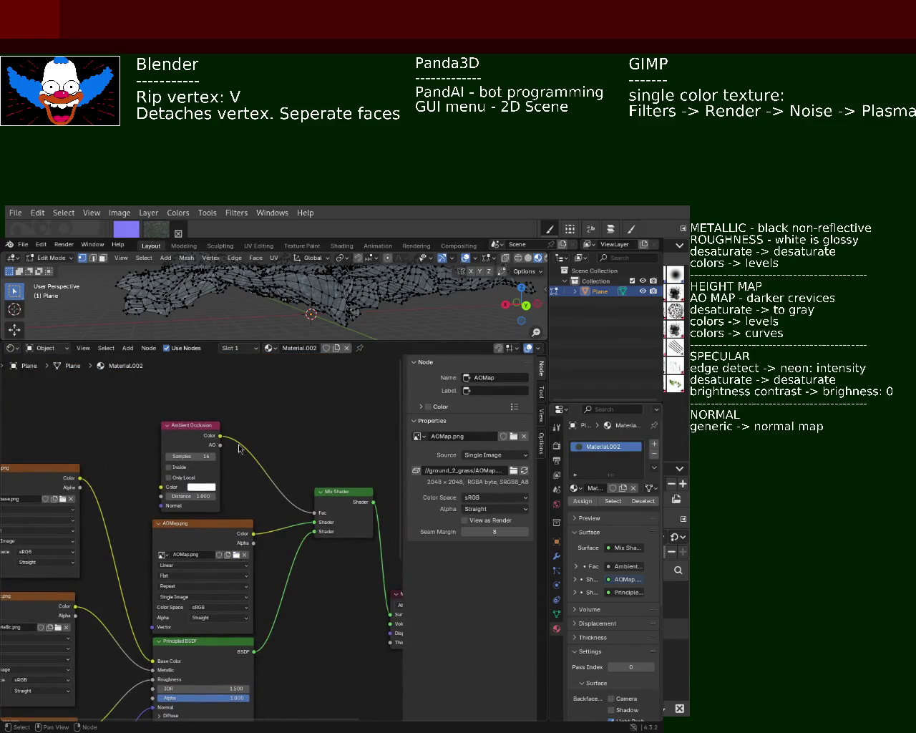
Step: Rename the metallic image texture node to 'metallic'
mouse_move(111, 506)
mouse_down()
mouse_move(116, 493)
mouse_move(146, 500)
mouse_up()
click(105, 479)
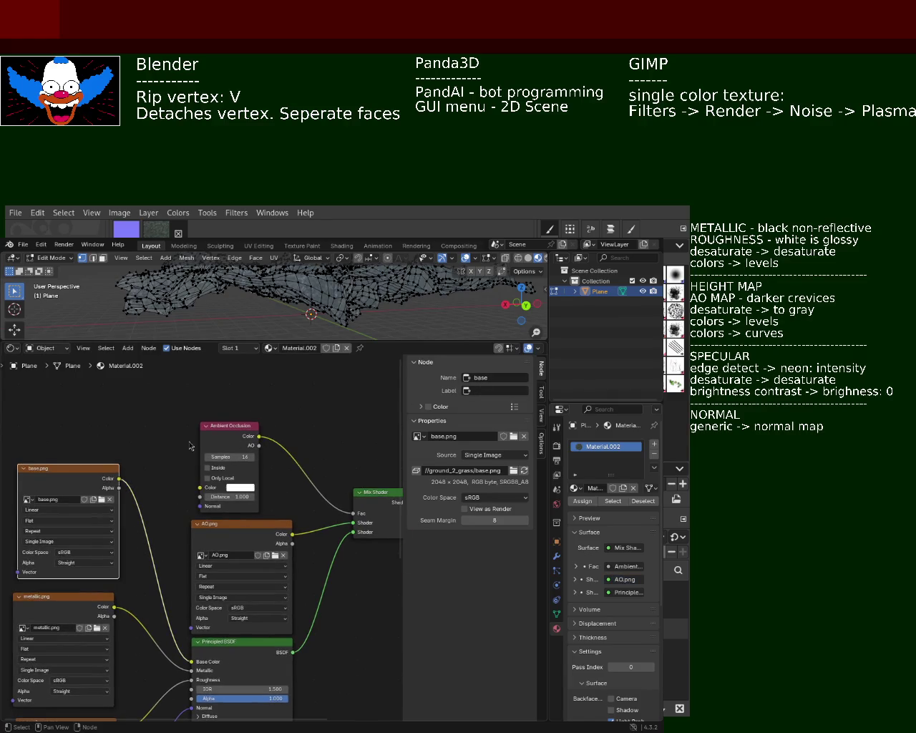
click(64, 599)
click(487, 377)
text(MetallicMap)
key(ctrl+a)
text(m)
text(ic)
key(Return)
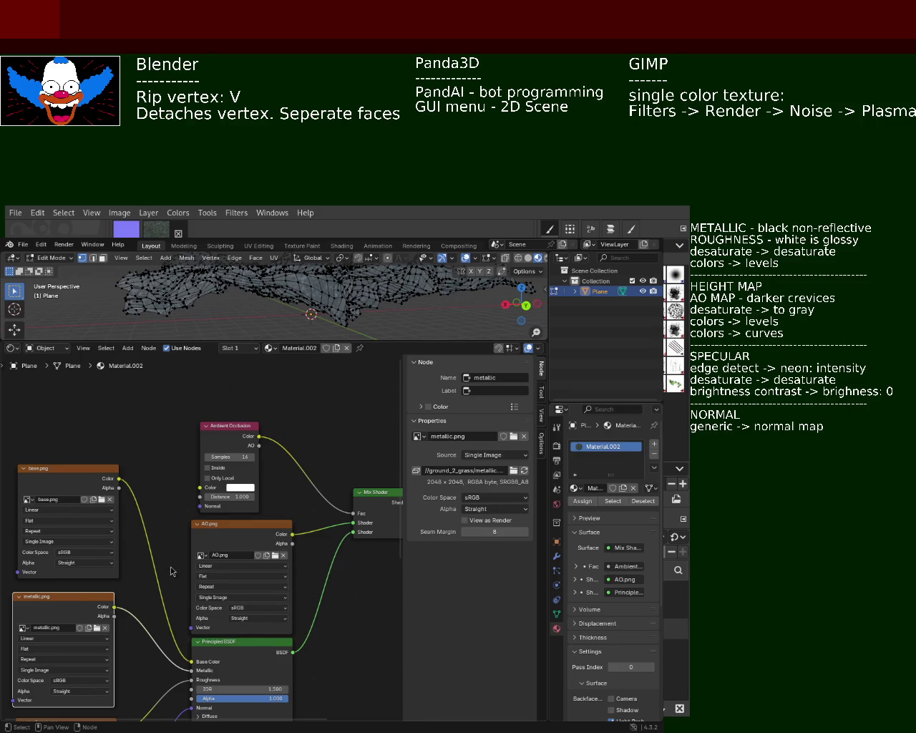
Step: Rename the roughness and normal image texture nodes to 'roughness' and 'normal'
scroll(174, 571, down, 5)
click(64, 647)
double_click(488, 378)
text(ro)
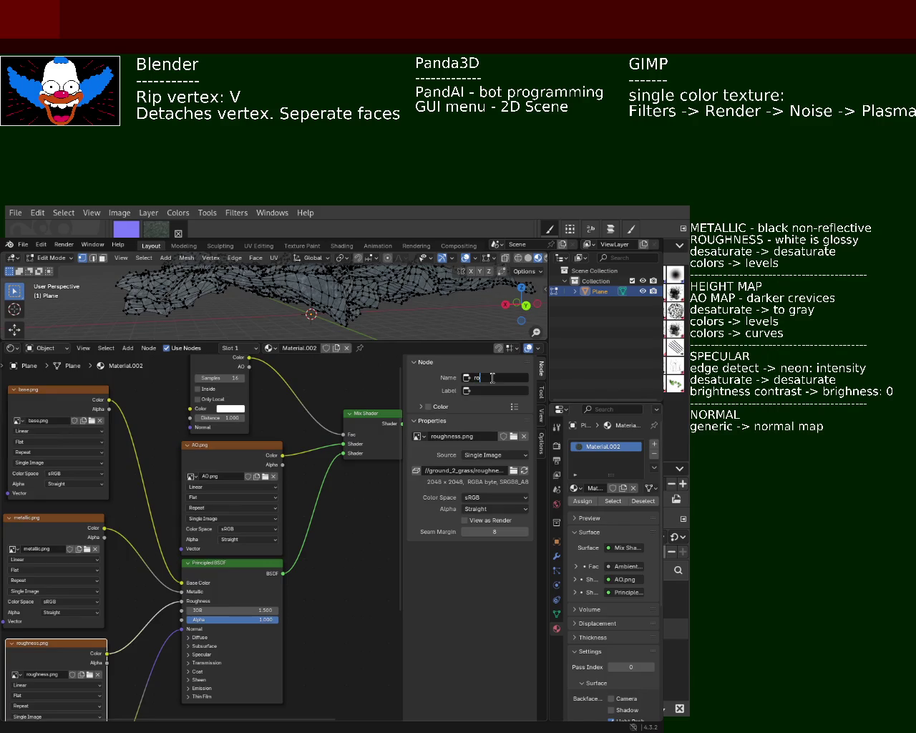
text(ughnes)
key(Return)
scroll(96, 665, down, 6)
click(96, 666)
double_click(488, 377)
double_click(488, 377)
text(normal)
key(Return)
drag(242, 646, 225, 503)
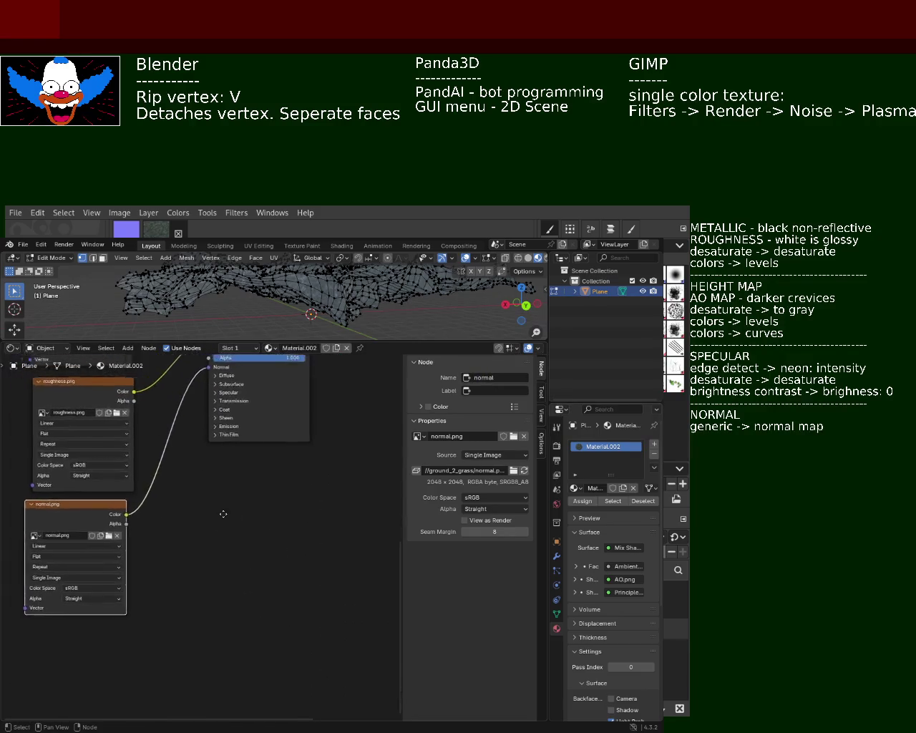
key(shift+a)
Step: Add a new Image Texture node for AO.png below the existing texture nodes
text(Image)
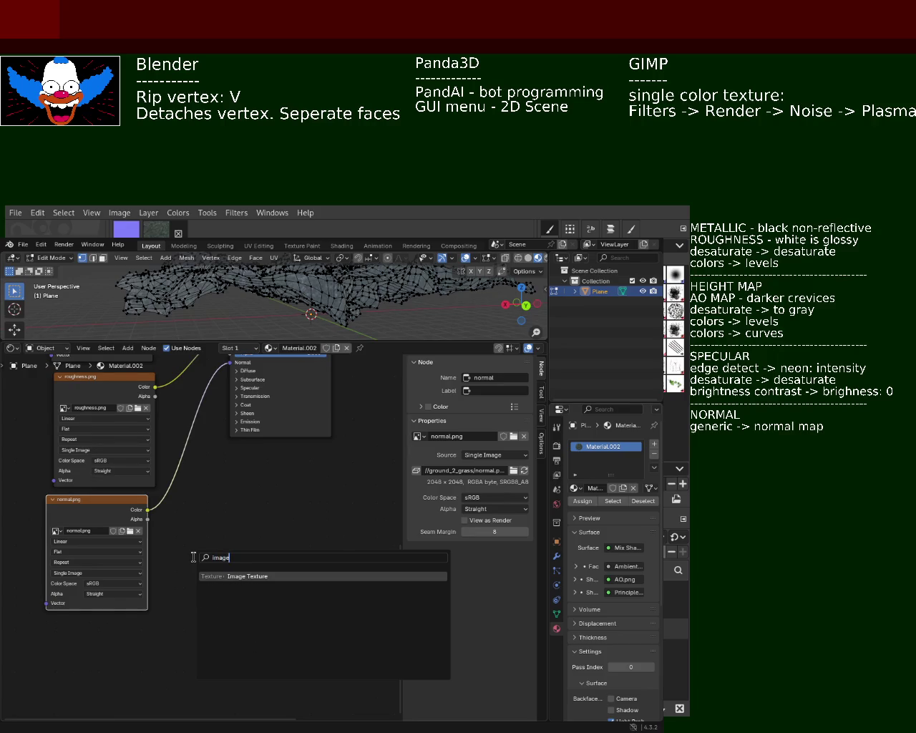
click(257, 569)
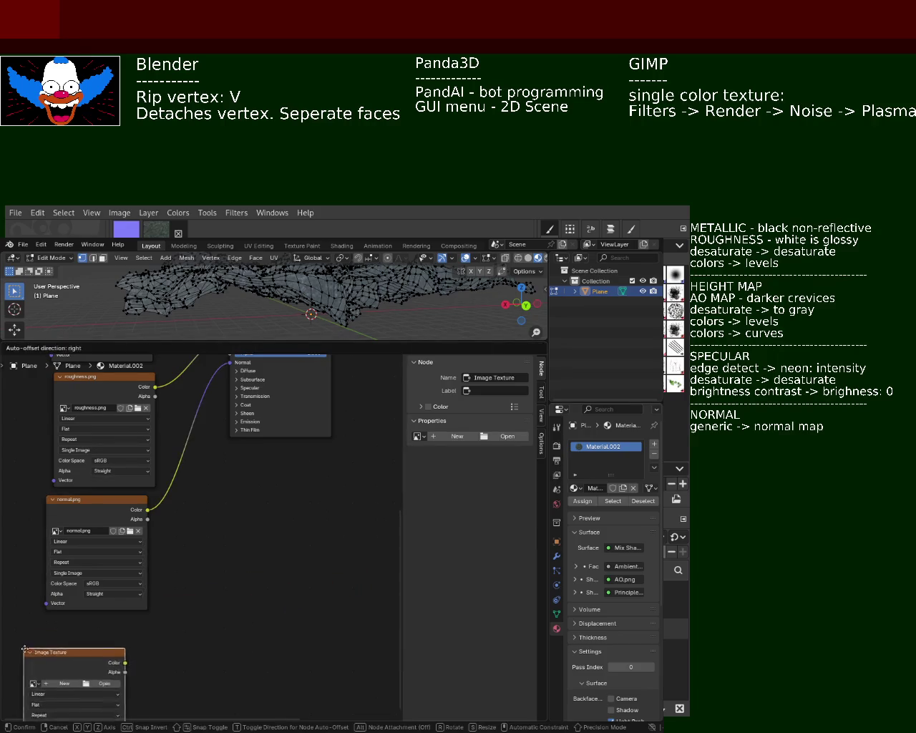
click(121, 637)
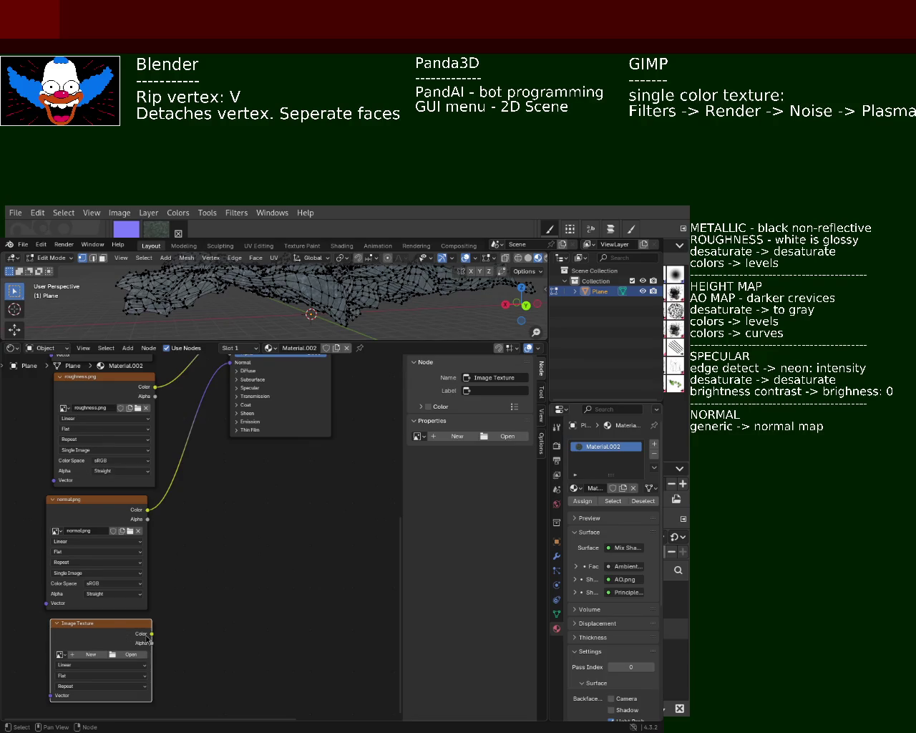
Step: Link the AO.png texture's Color output into the Principled BSDF's Specular IOR Level
drag(151, 634, 229, 453)
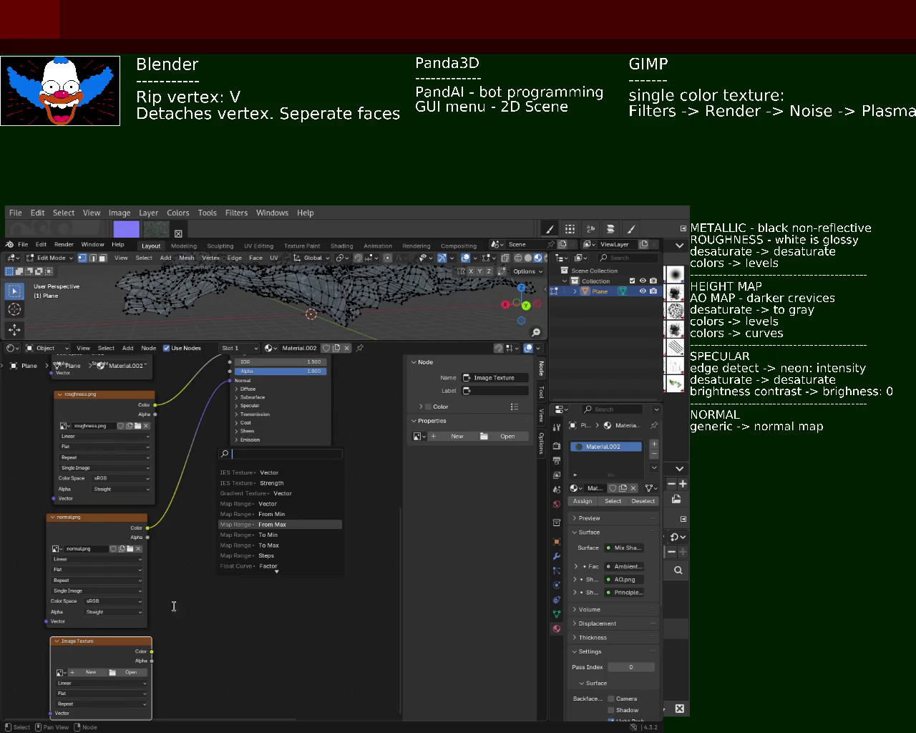
key(Escape)
mouse_move(152, 651)
mouse_down()
mouse_move(219, 399)
mouse_move(236, 533)
mouse_up()
click(241, 405)
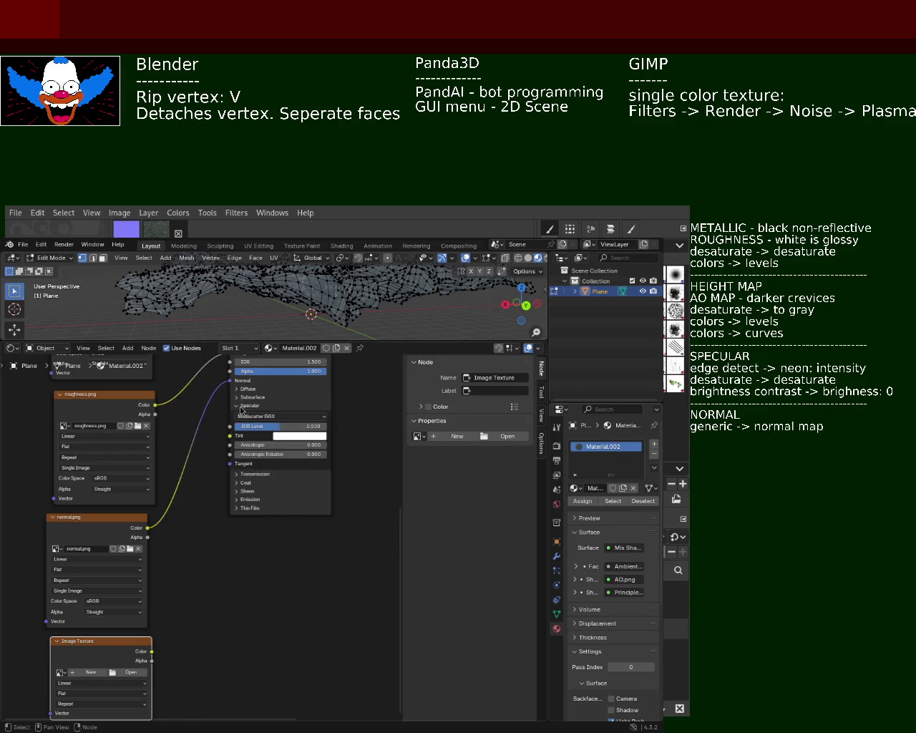
mouse_move(152, 651)
mouse_down()
mouse_move(170, 569)
mouse_move(230, 426)
mouse_up()
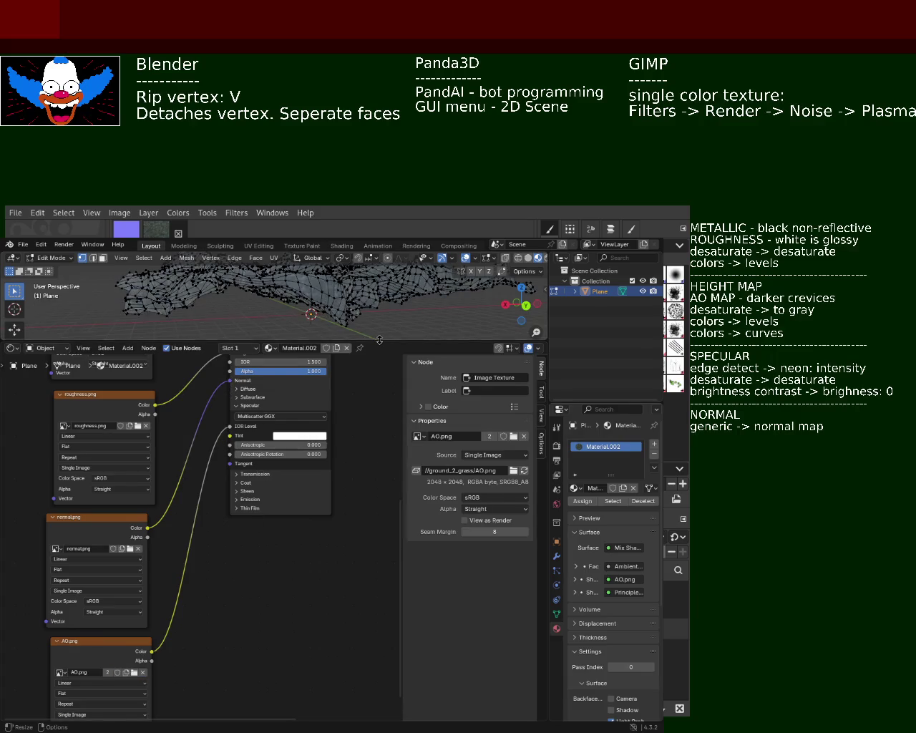
drag(379, 340, 379, 449)
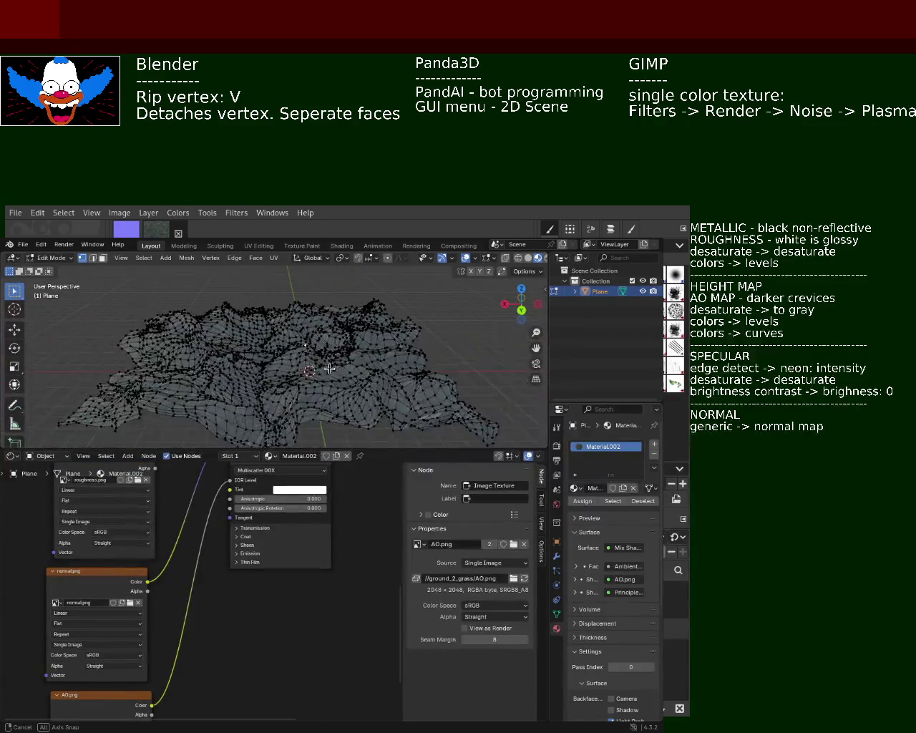
Step: Orbit and zoom to inspect the textured terrain, then save ground_2.blend
scroll(328, 368, up, 5)
scroll(410, 390, up, 3)
scroll(444, 368, up, 3)
scroll(444, 368, down, 5)
scroll(375, 363, up, 2)
scroll(362, 360, up, 2)
scroll(349, 358, up, 2)
drag(348, 358, 363, 356)
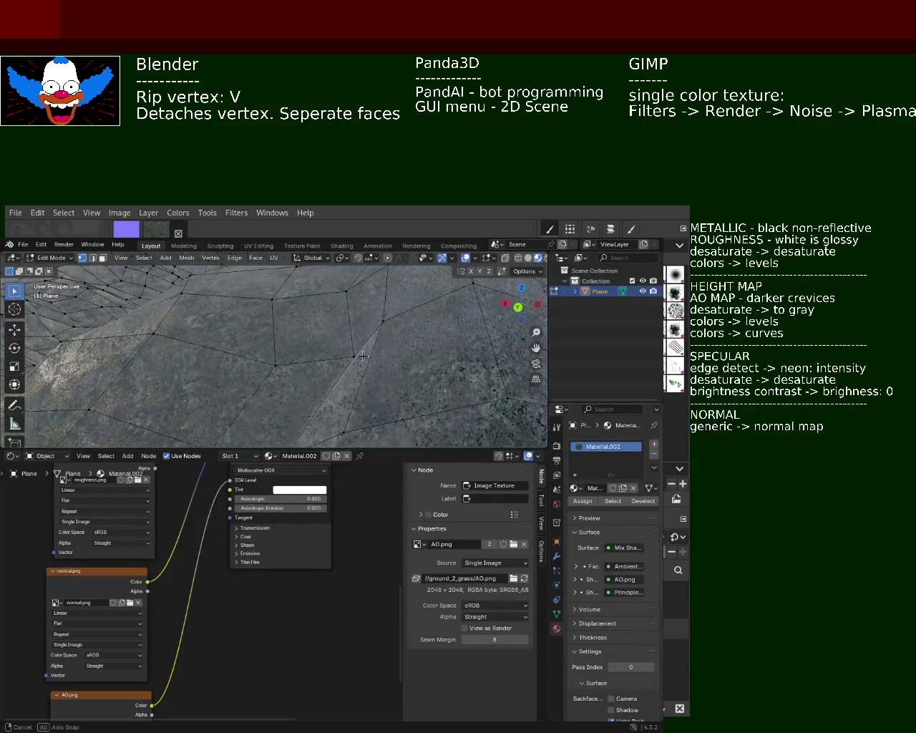
scroll(358, 358, down, 3)
drag(344, 365, 326, 370)
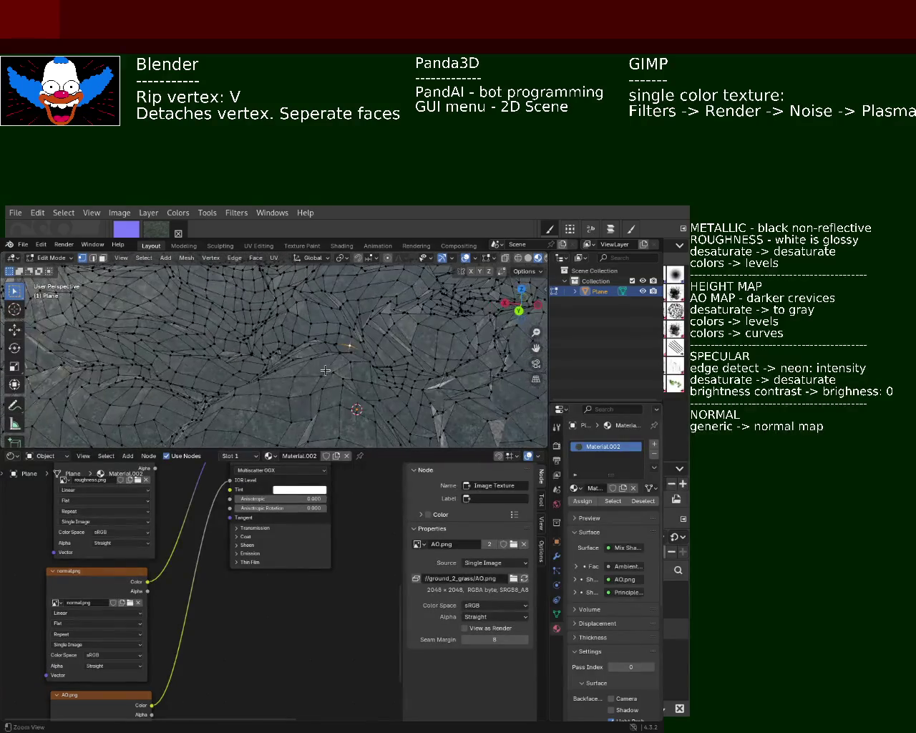
key(ctrl+s)
Step: Bring the AO and Principled BSDF nodes into view, check a low side view, and re-save
drag(322, 619, 315, 715)
drag(332, 629, 317, 660)
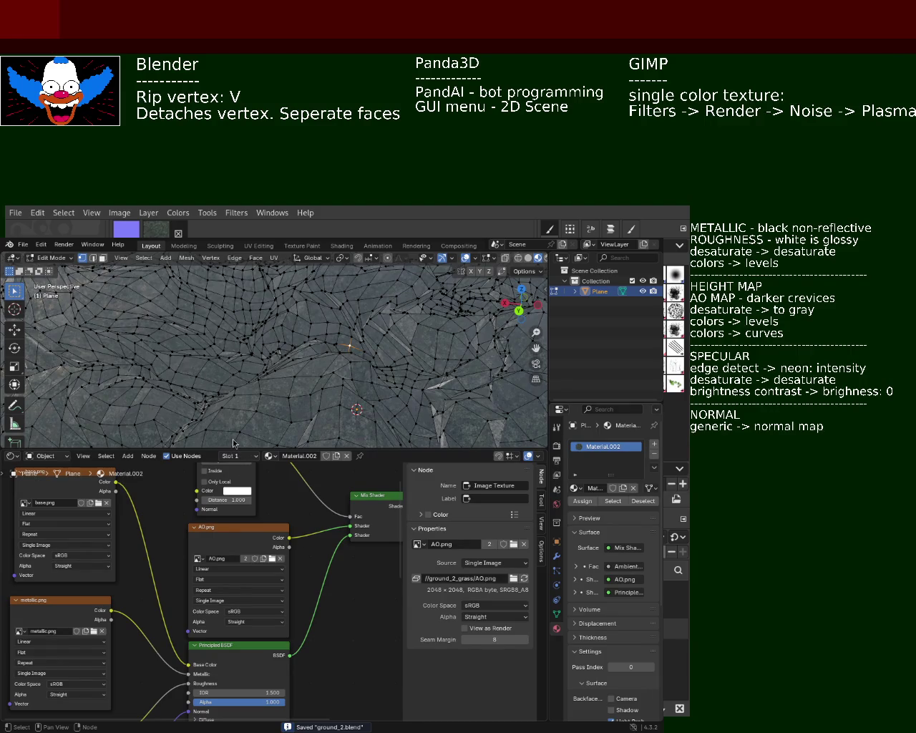
drag(347, 357, 322, 368)
key(ctrl+s)
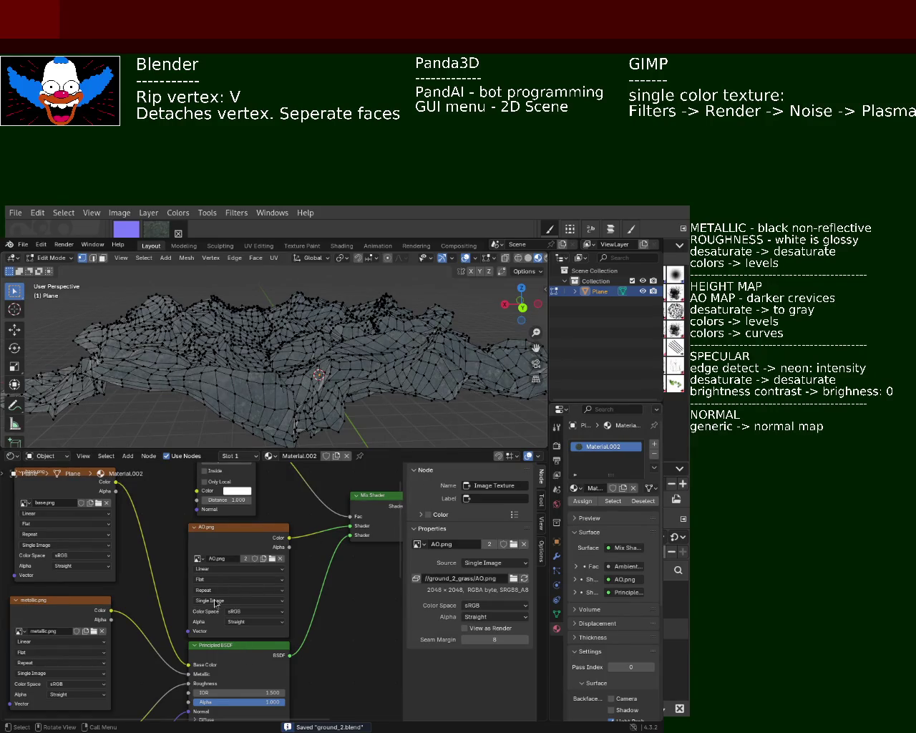
Step: Leave Edit Mode to view the fully textured terrain, then move Blender aside to reveal GIMP
click(23, 244)
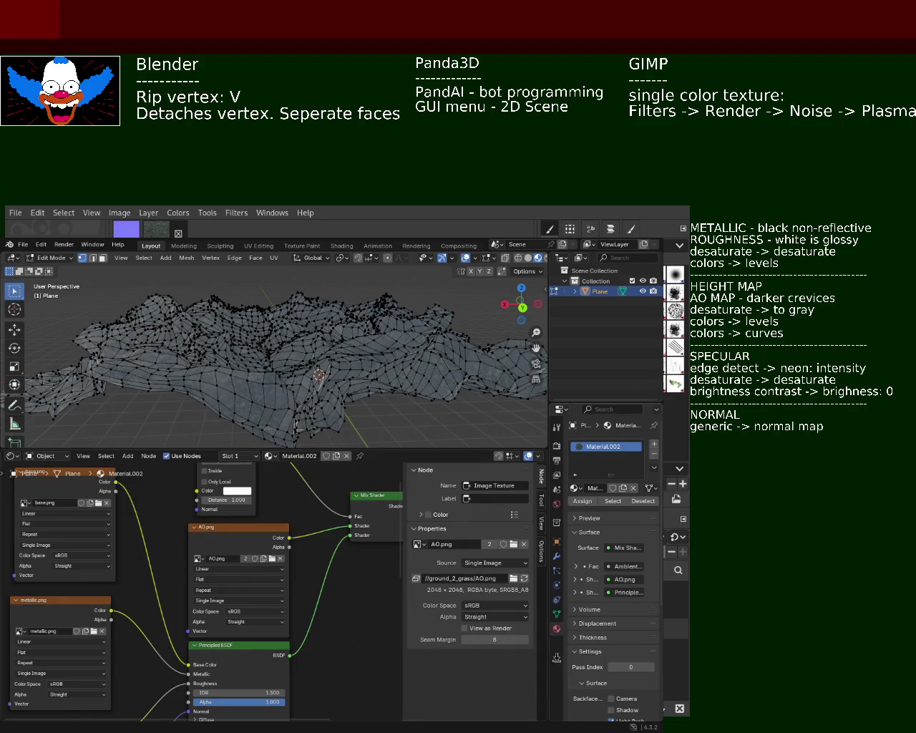
key(Tab)
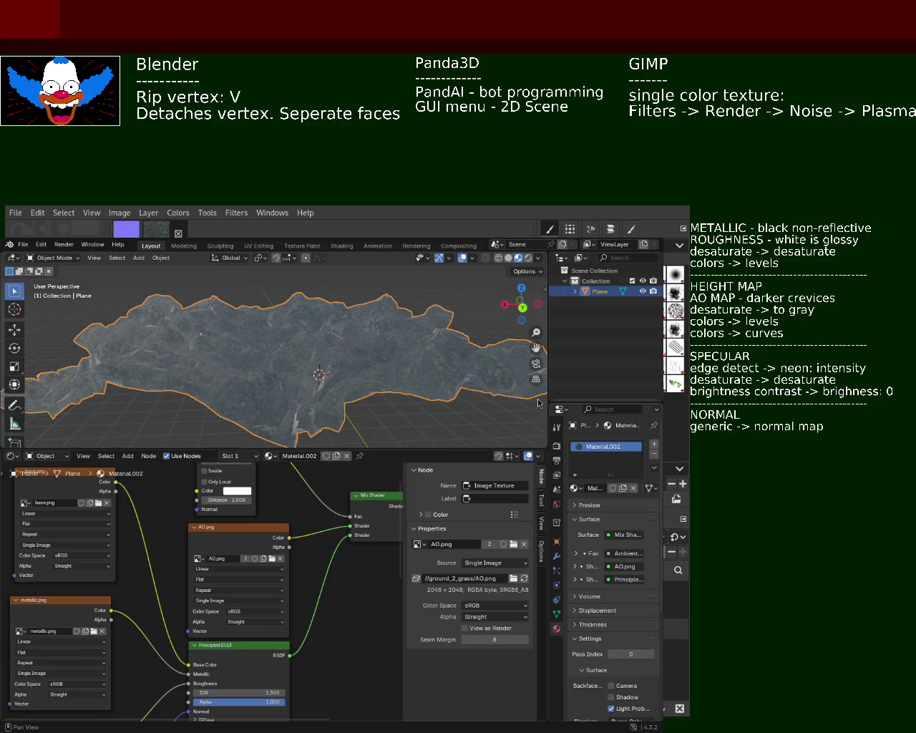
mouse_move(352, 404)
mouse_down()
mouse_move(520, 370)
mouse_move(526, 333)
mouse_up()
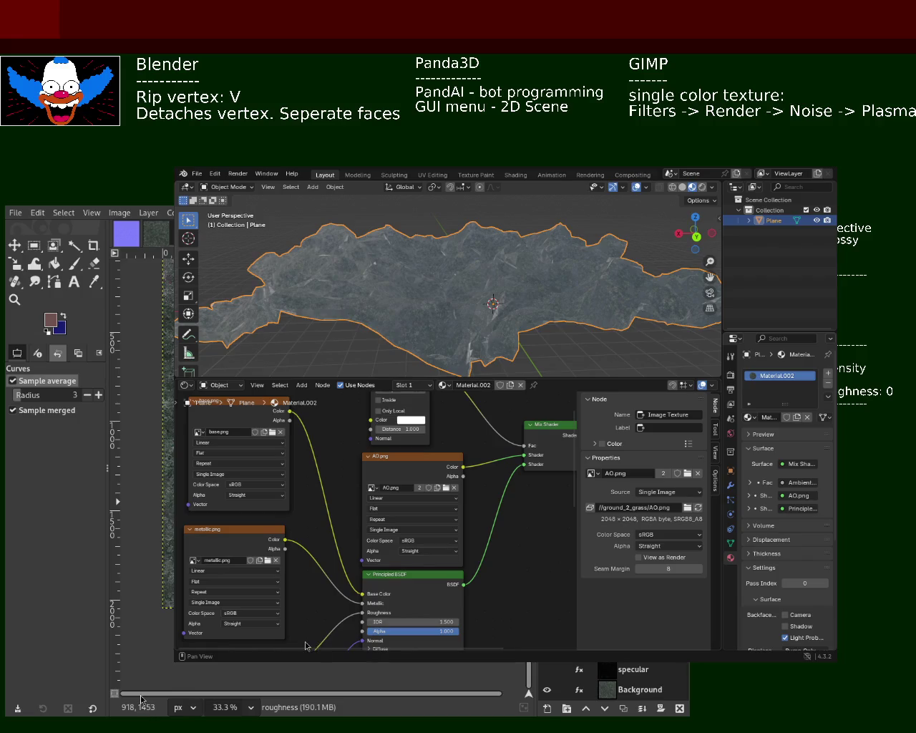
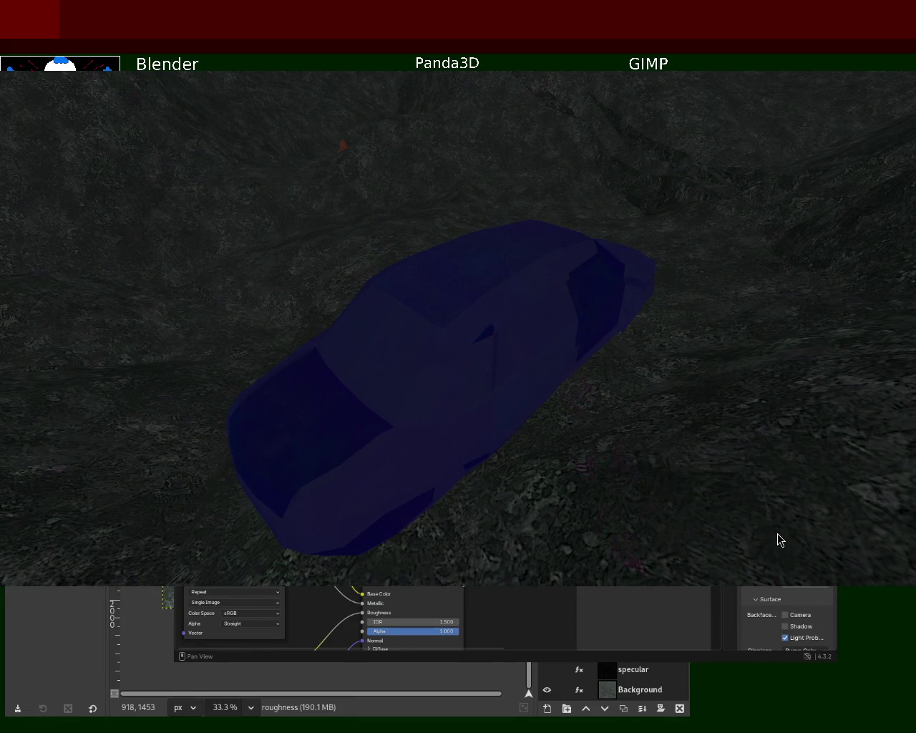
Step: Close the Panda3D window showing the dark blue car on the rocky terrain
key(Escape)
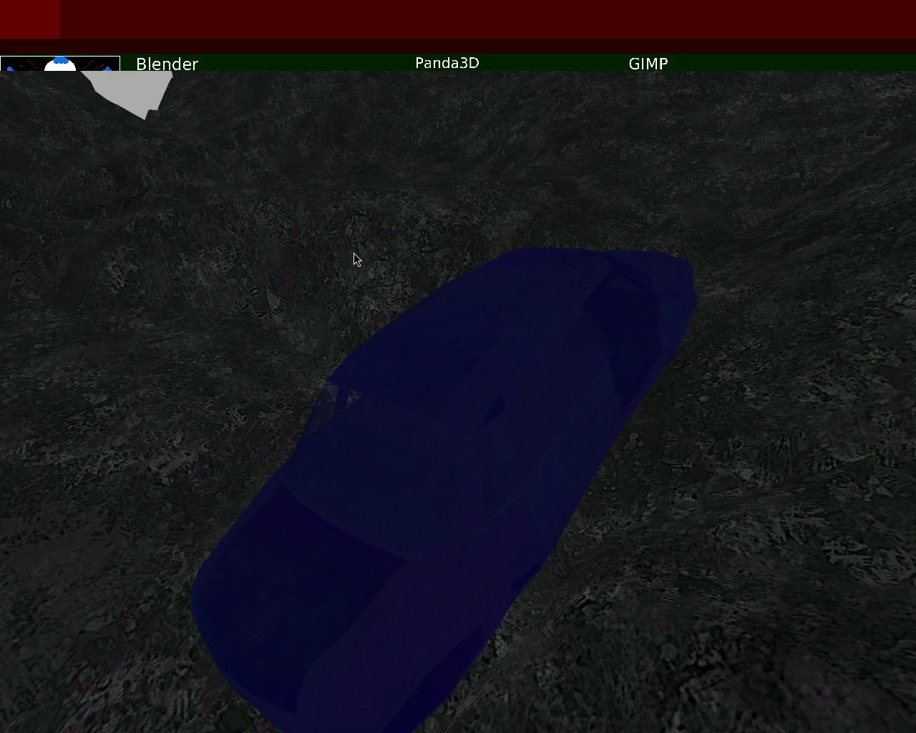
key(Escape)
key(Up)
key(Return)
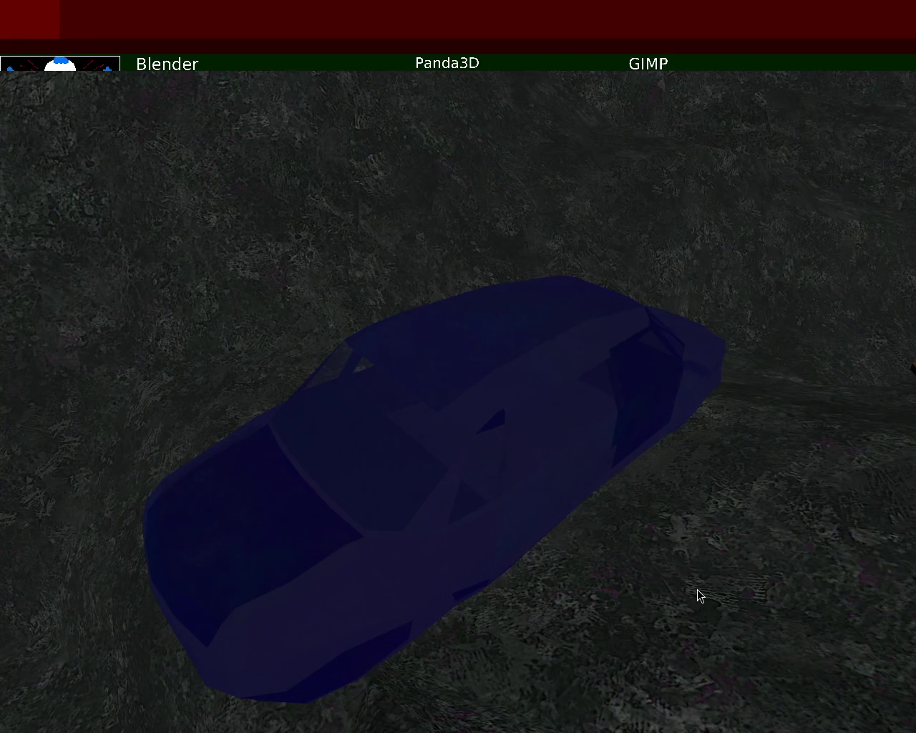
key(Escape)
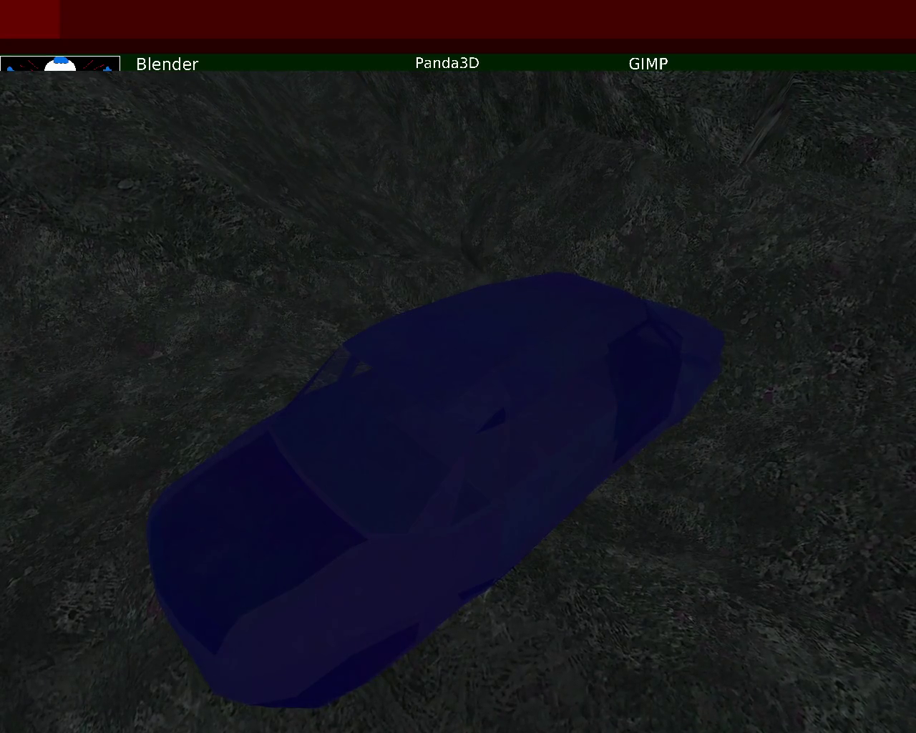
Step: Quit the fullscreen Panda3D car-on-terrain scene with Escape
key(Escape)
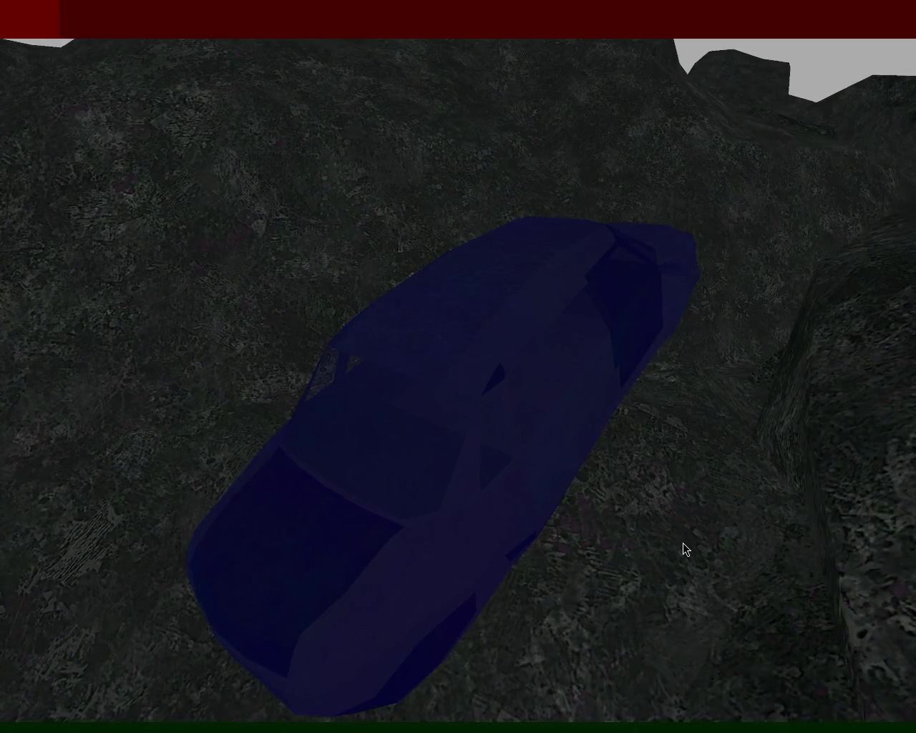
Step: Exit the Panda3D window after viewing the car up close on the terrain
key(Escape)
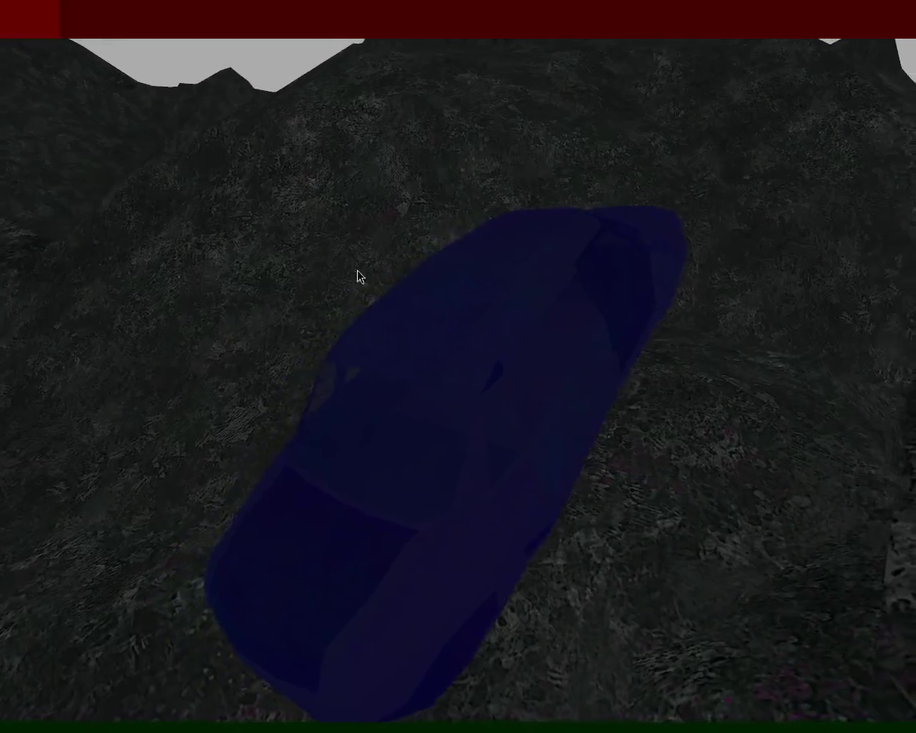
Step: Quit the Panda3D car scene to get back to GIMP's ground texture layers
key(Escape)
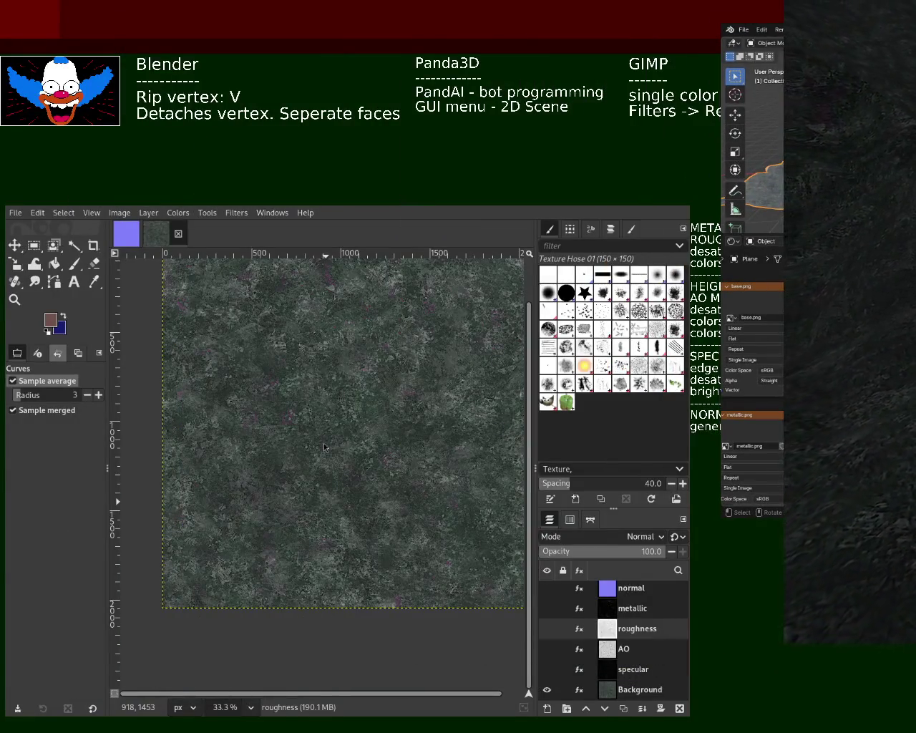
Step: Select the normal layer and toggle its visibility so the purple normal map shows
click(606, 594)
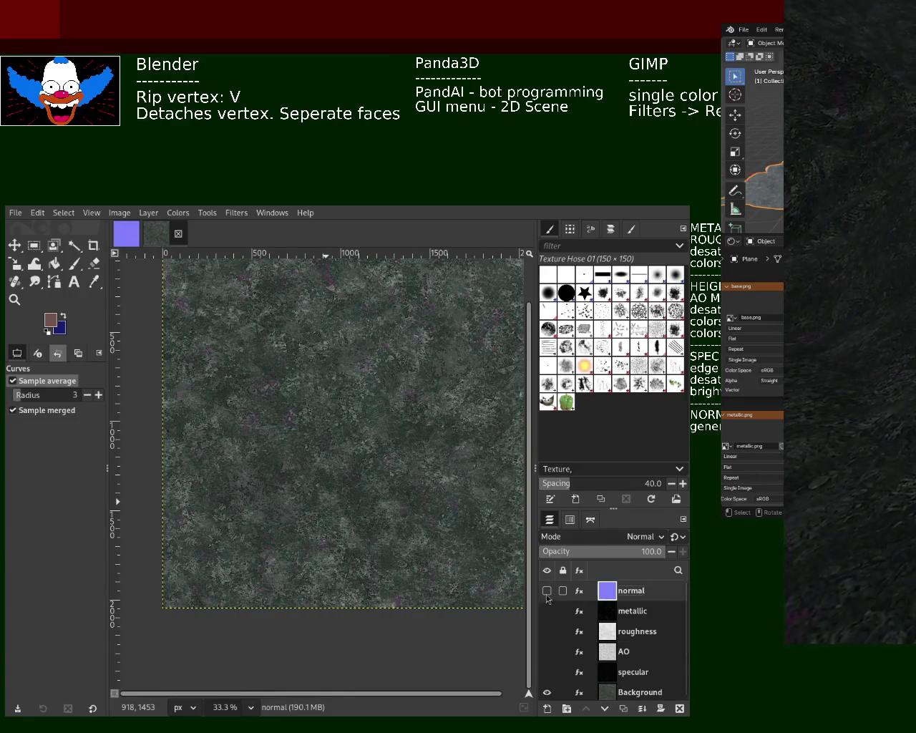
click(547, 591)
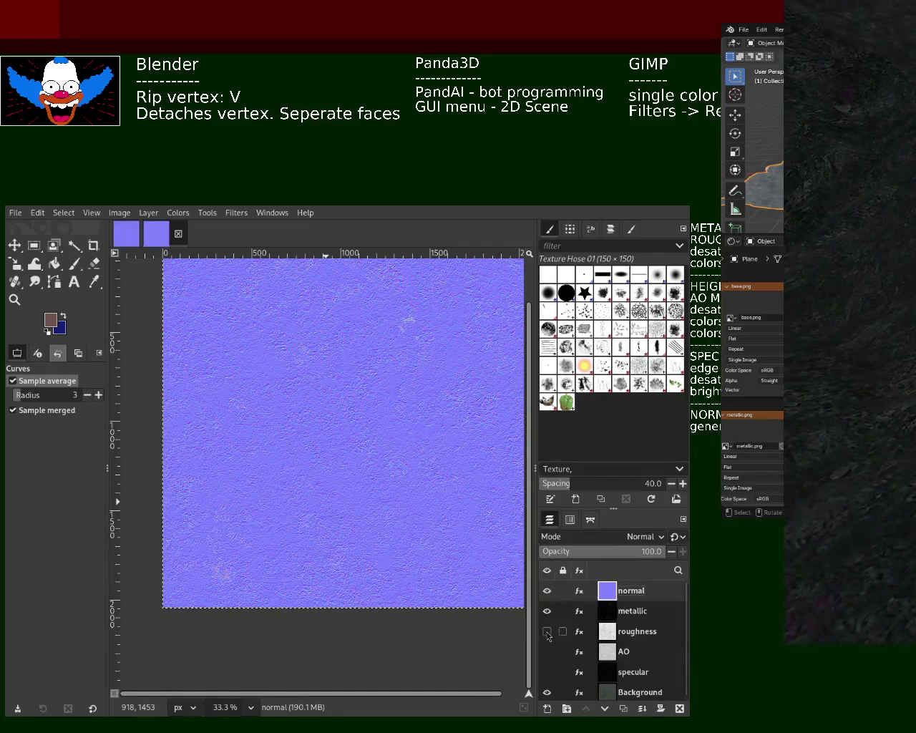
click(546, 600)
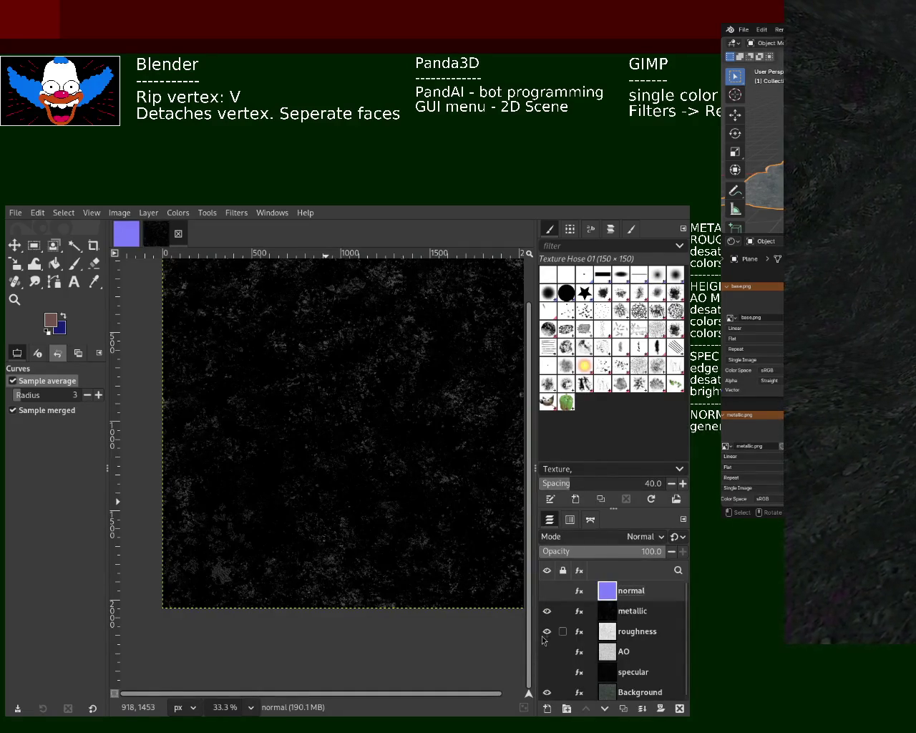
click(546, 601)
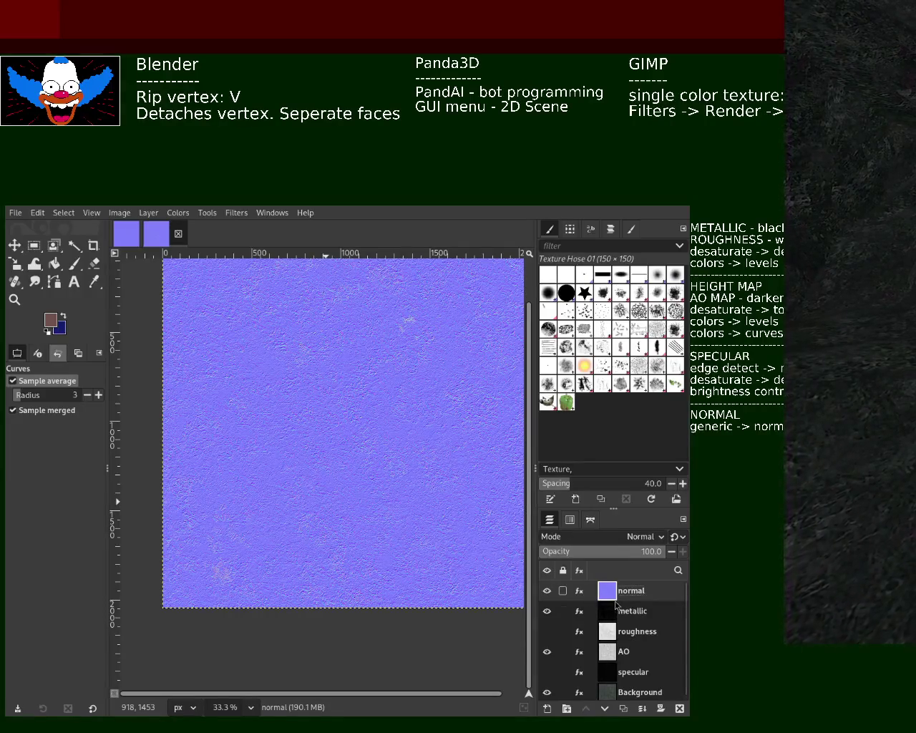
Step: List the Levels and Sharpen (Unsharp Mask) effects on the normal and metallic layers
drag(685, 627, 688, 677)
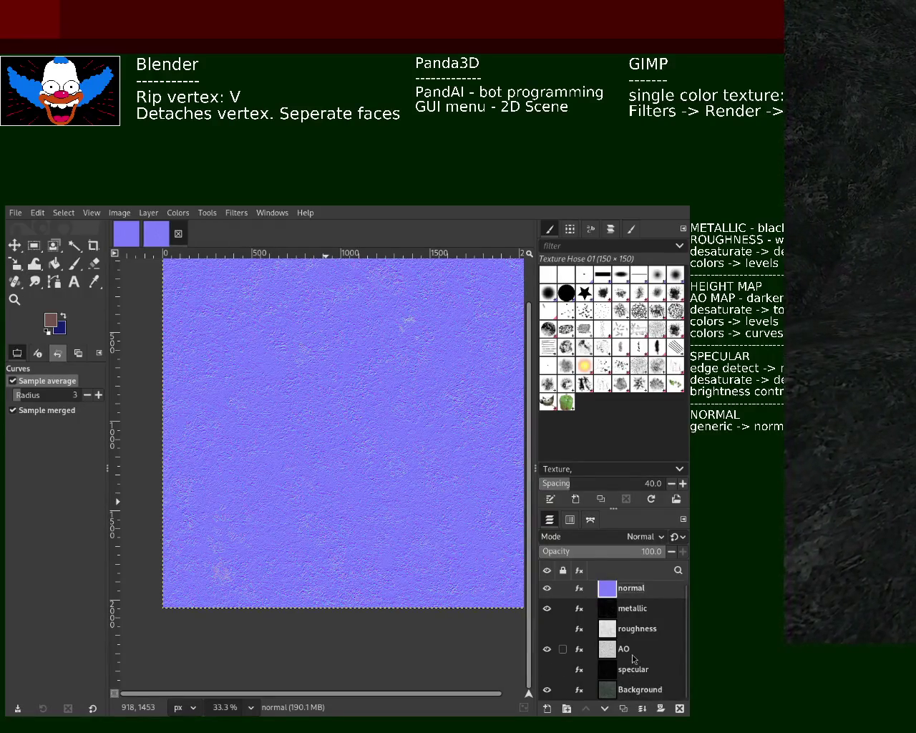
click(579, 591)
click(581, 608)
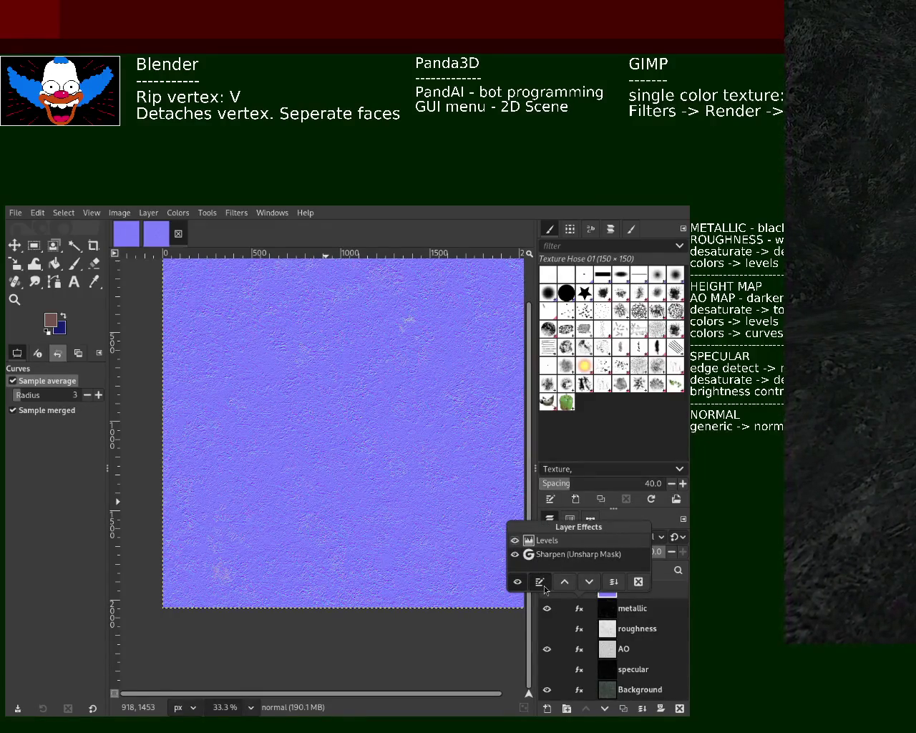
Step: Hide the normal layer, select metallic, and turn on roughness and specular visibility
click(544, 588)
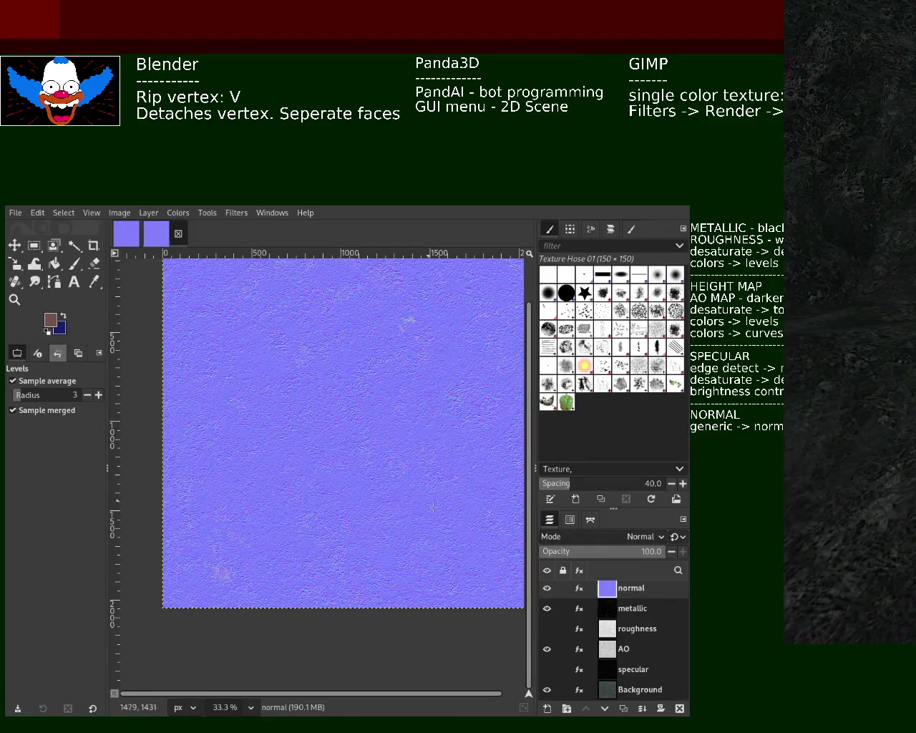
click(547, 588)
click(607, 610)
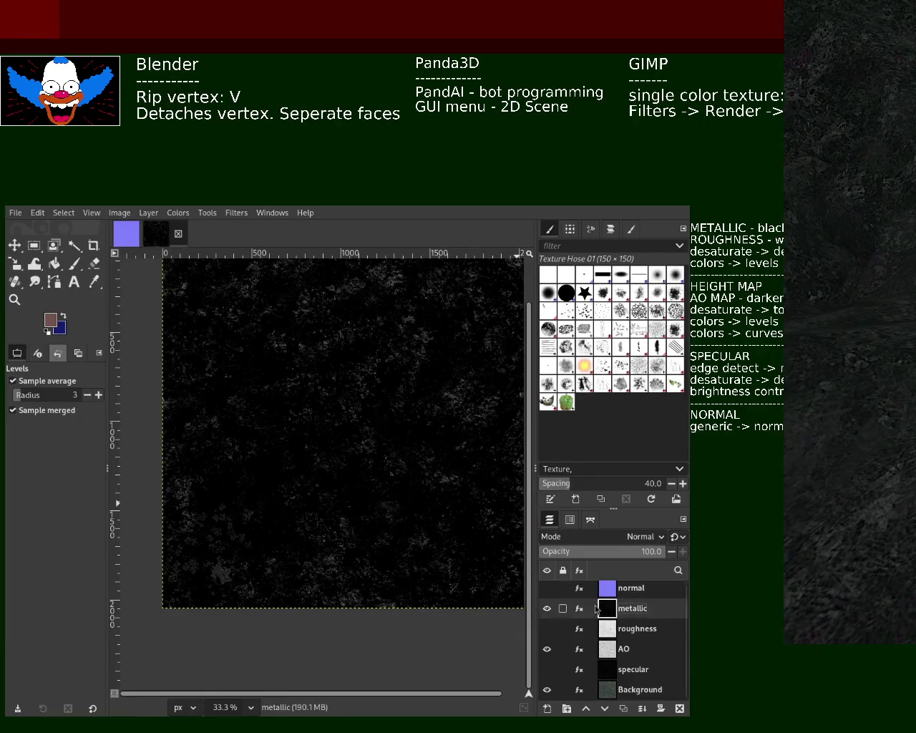
click(546, 629)
click(547, 669)
Step: Re-tune the metallic layer's Levels effect so its white flecks stand out more
click(579, 609)
key(Escape)
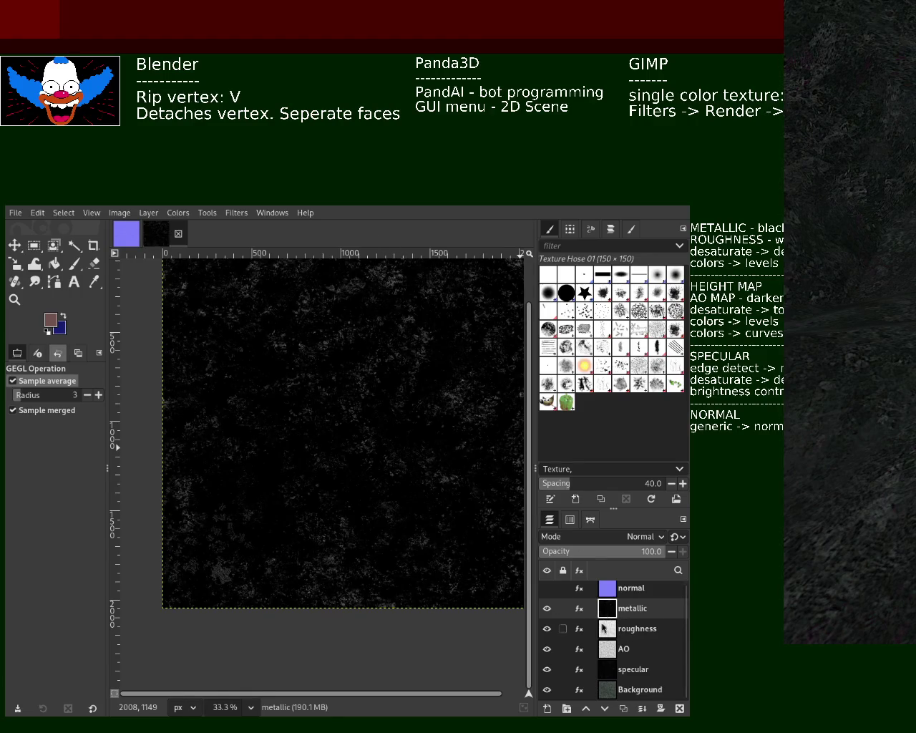
click(580, 608)
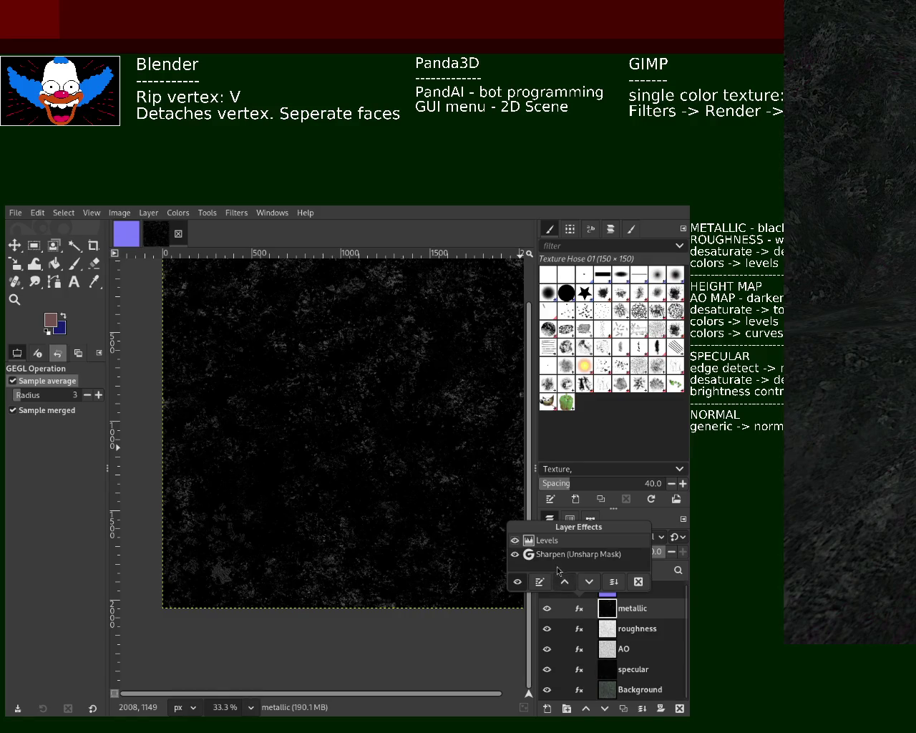
click(540, 582)
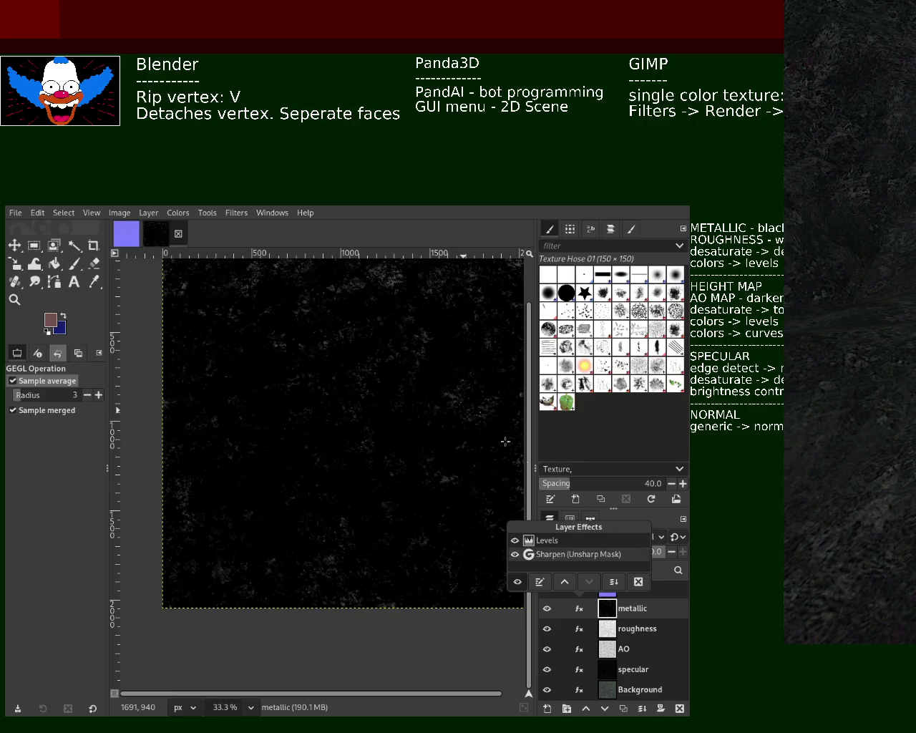
click(545, 585)
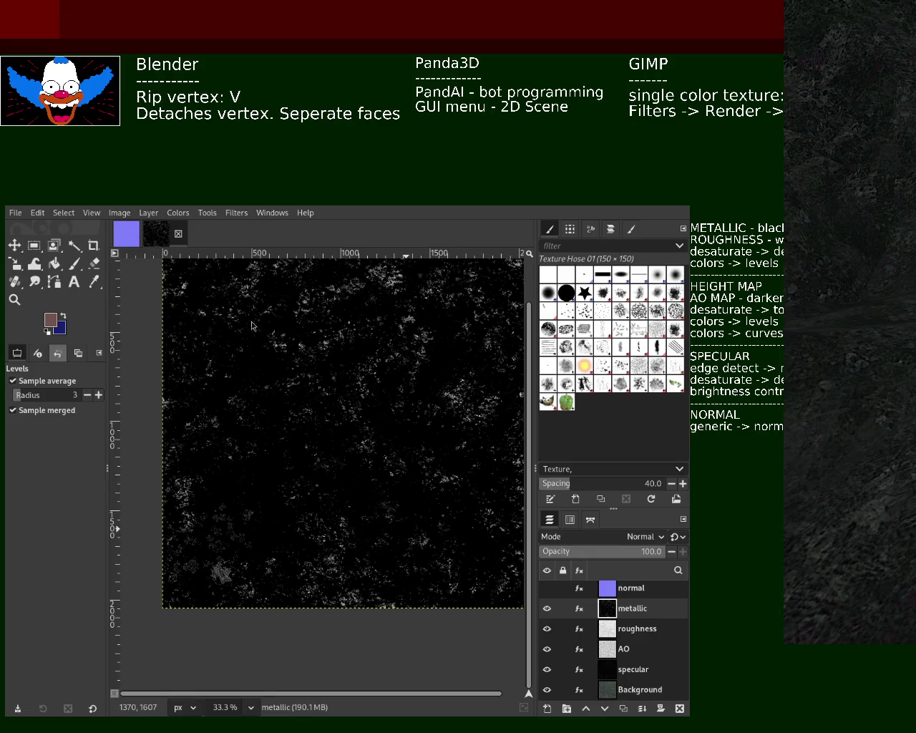
Step: Hide metallic and apply a darker Levels setting to the roughness layer
mouse_move(548, 627)
click(547, 607)
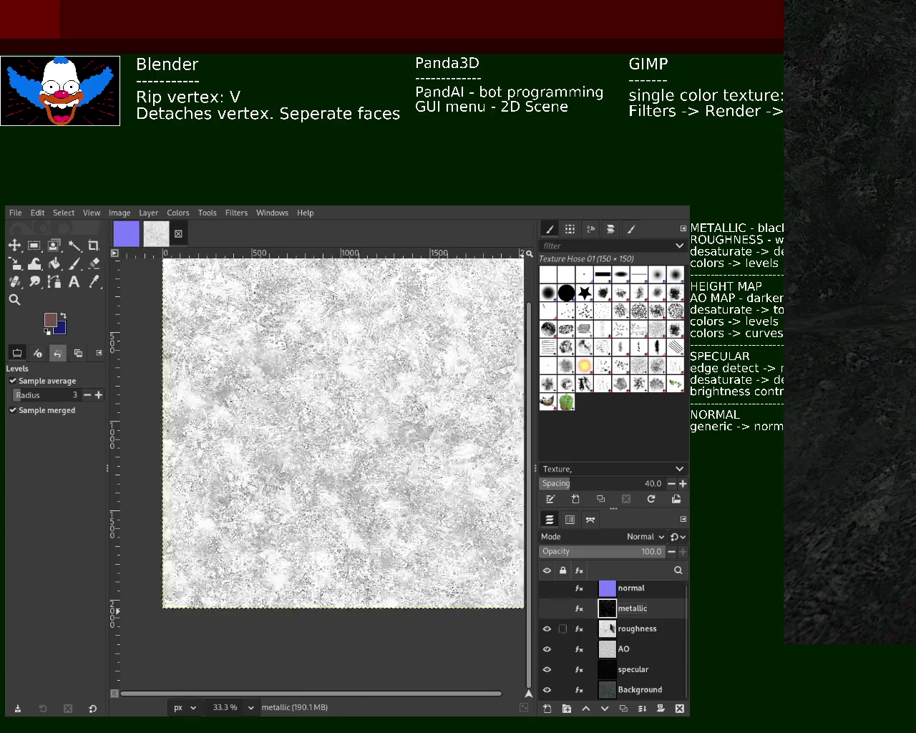
click(610, 634)
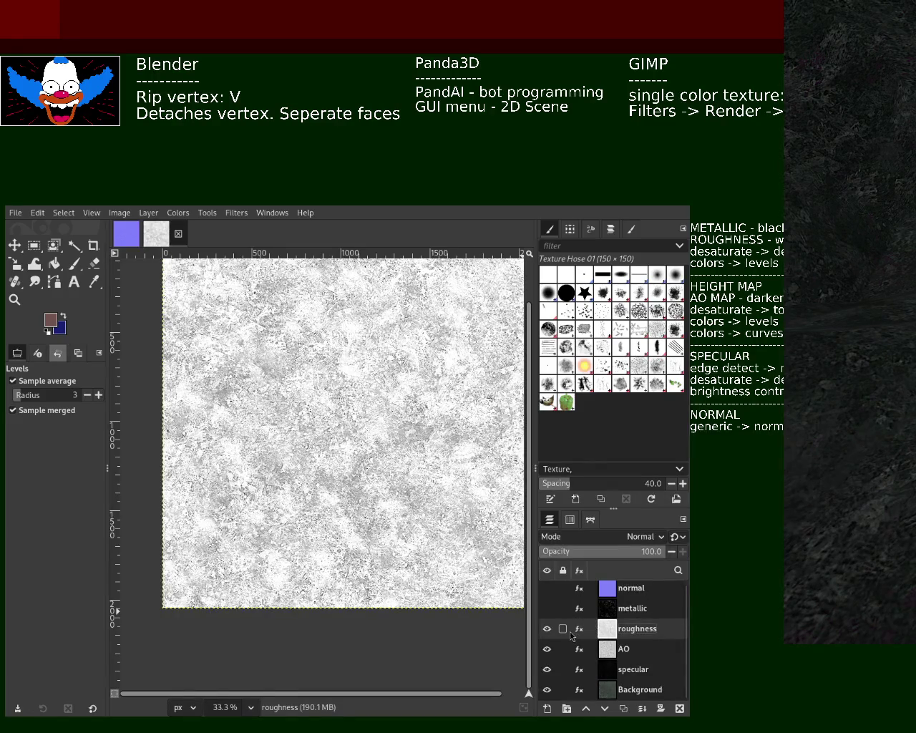
click(580, 629)
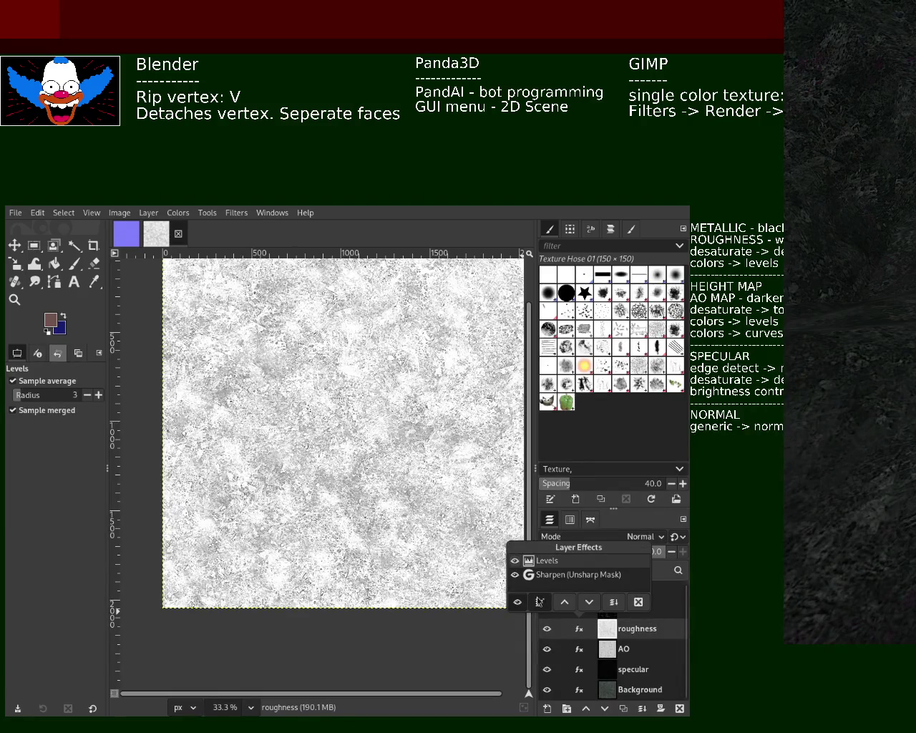
click(539, 602)
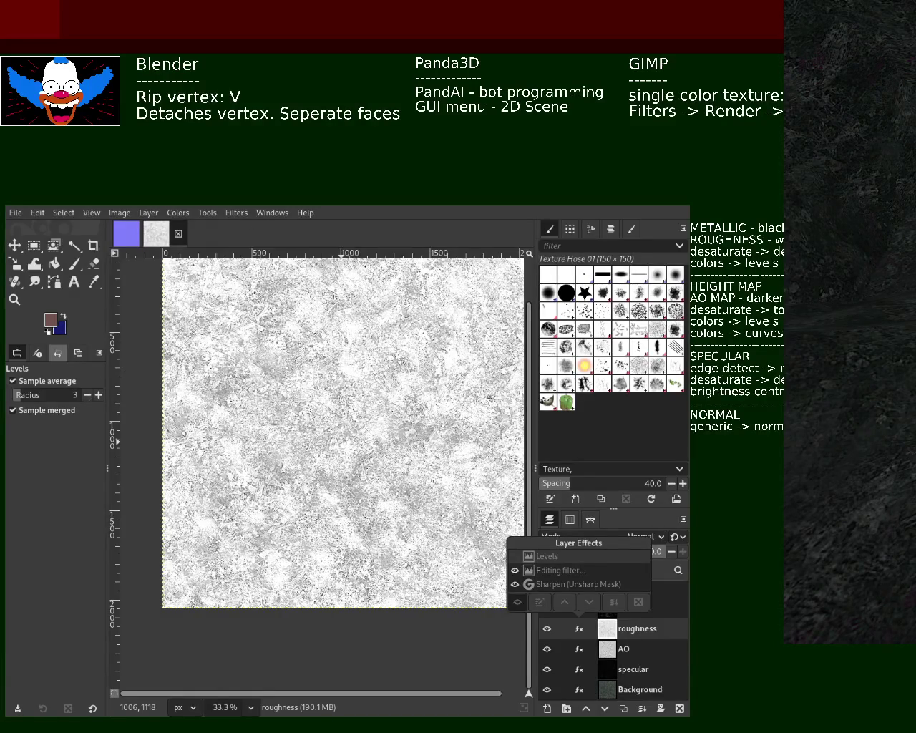
key(Return)
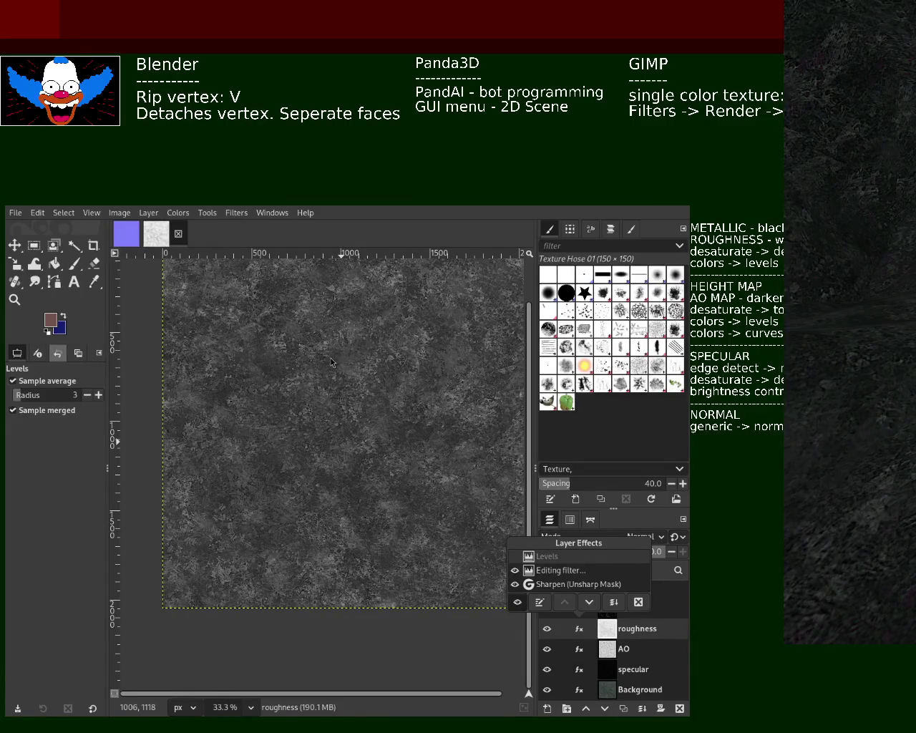
Step: Compare the lighter and darker roughness versions, keeping the darker Levels result
key(ctrl+z)
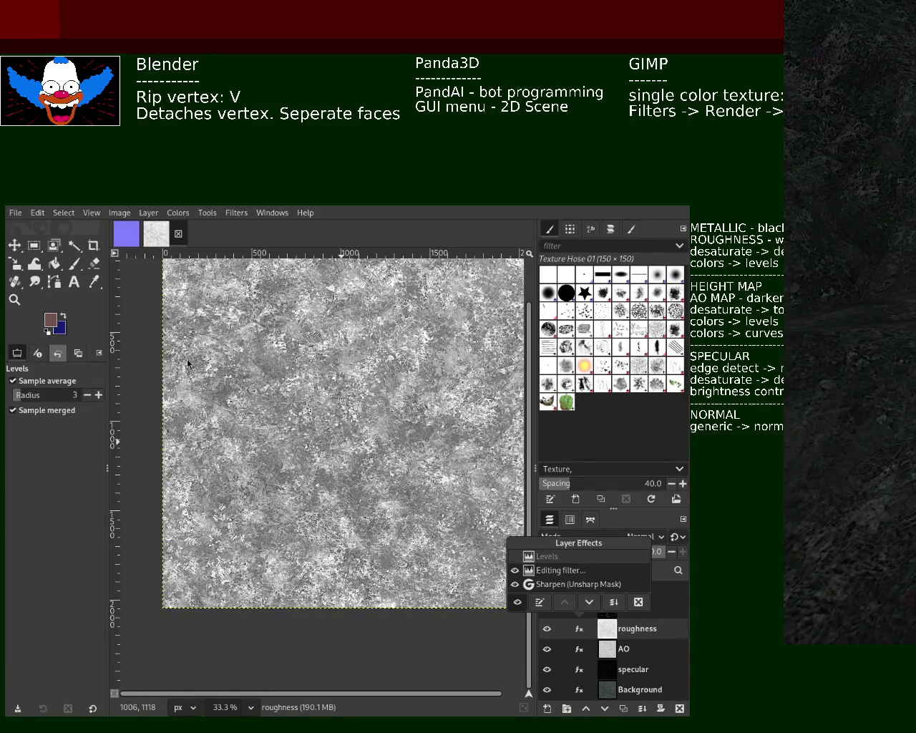
key(ctrl+y)
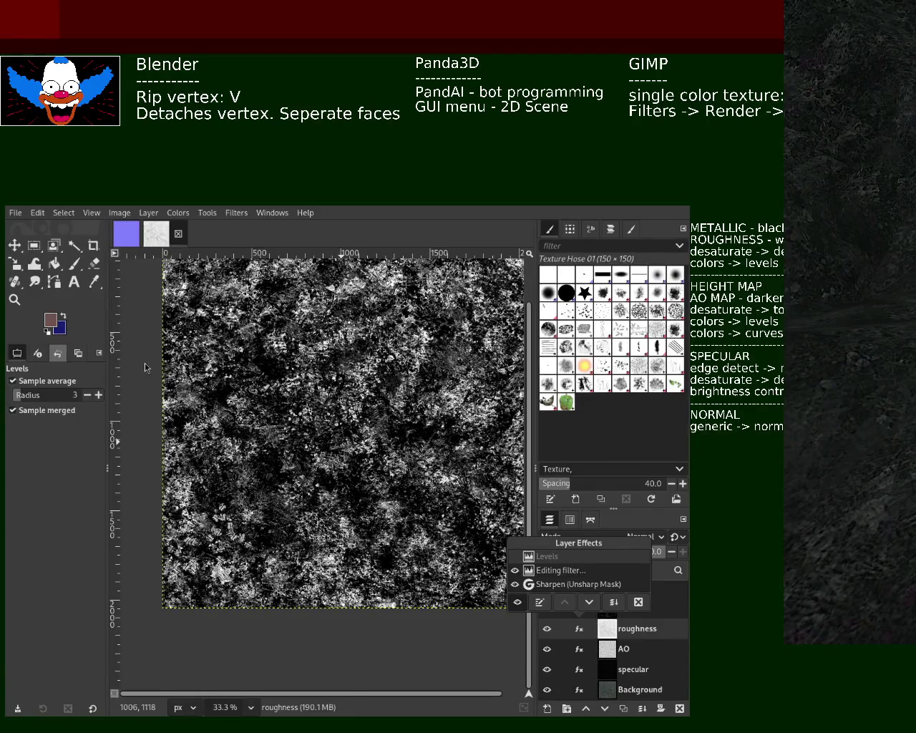
key(ctrl+z)
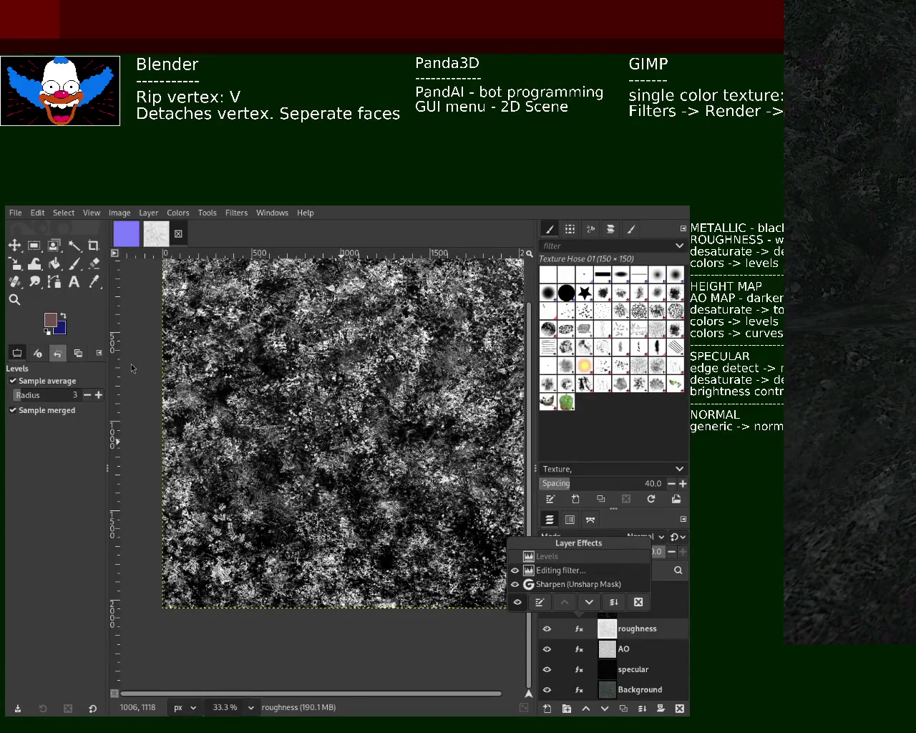
key(ctrl+z)
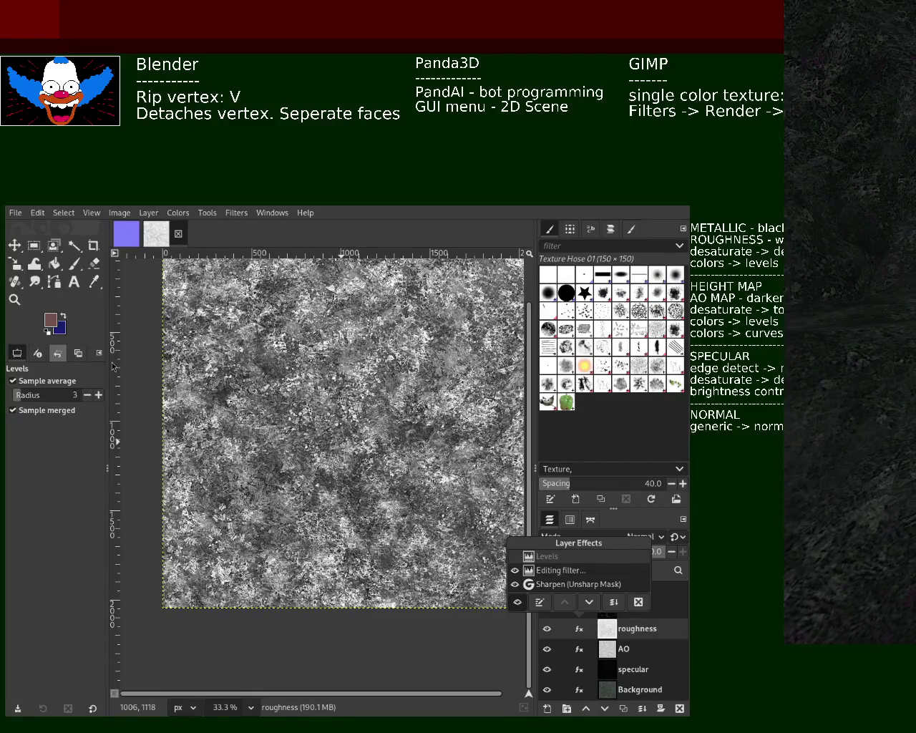
key(ctrl+y)
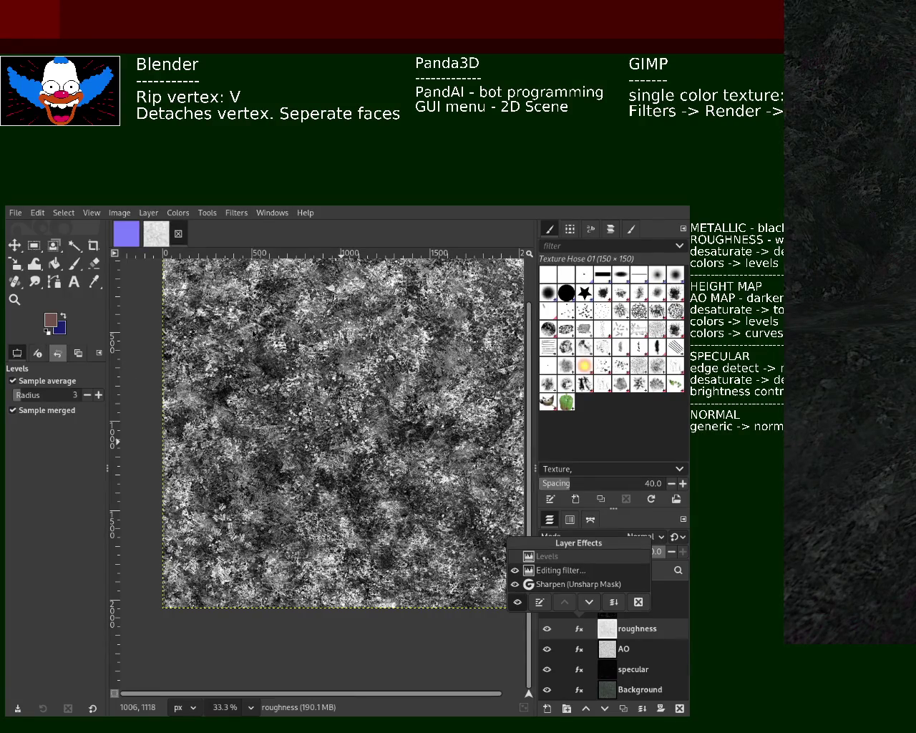
key(ctrl+z)
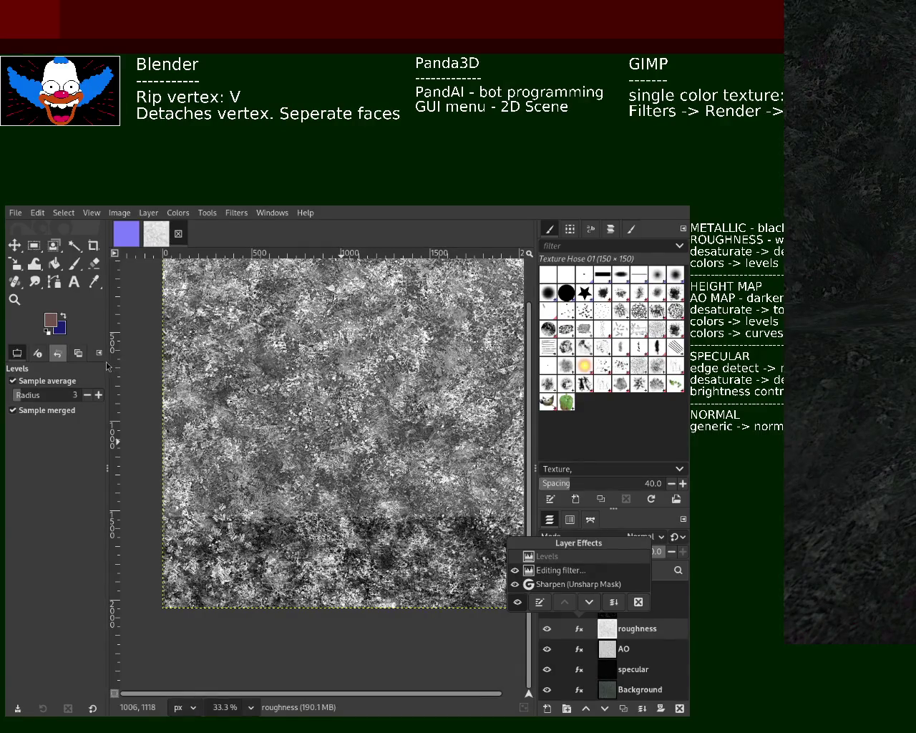
key(ctrl+y)
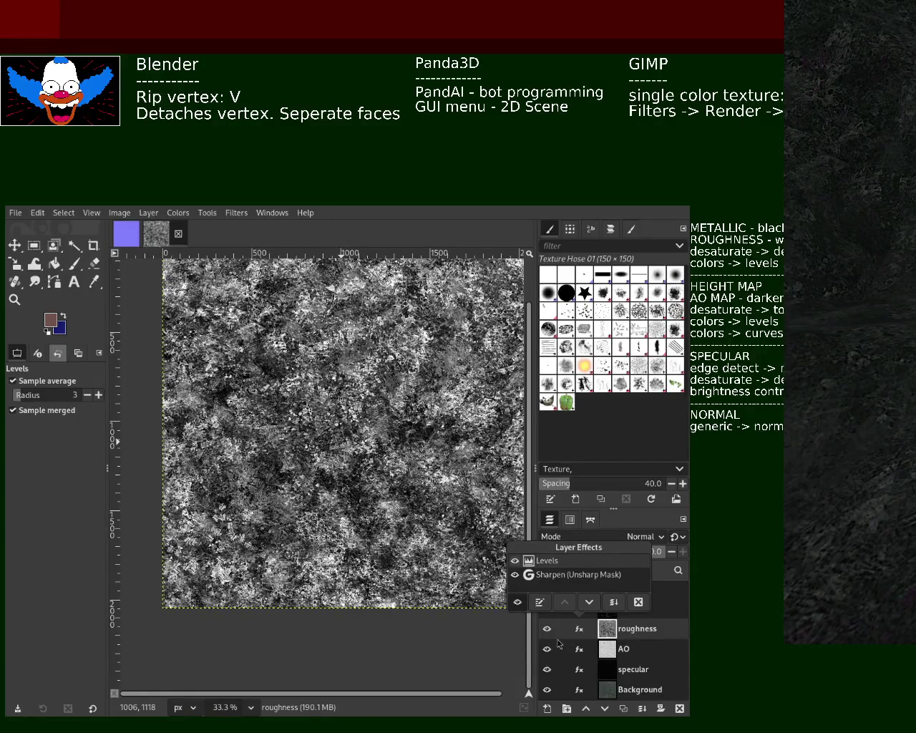
click(612, 662)
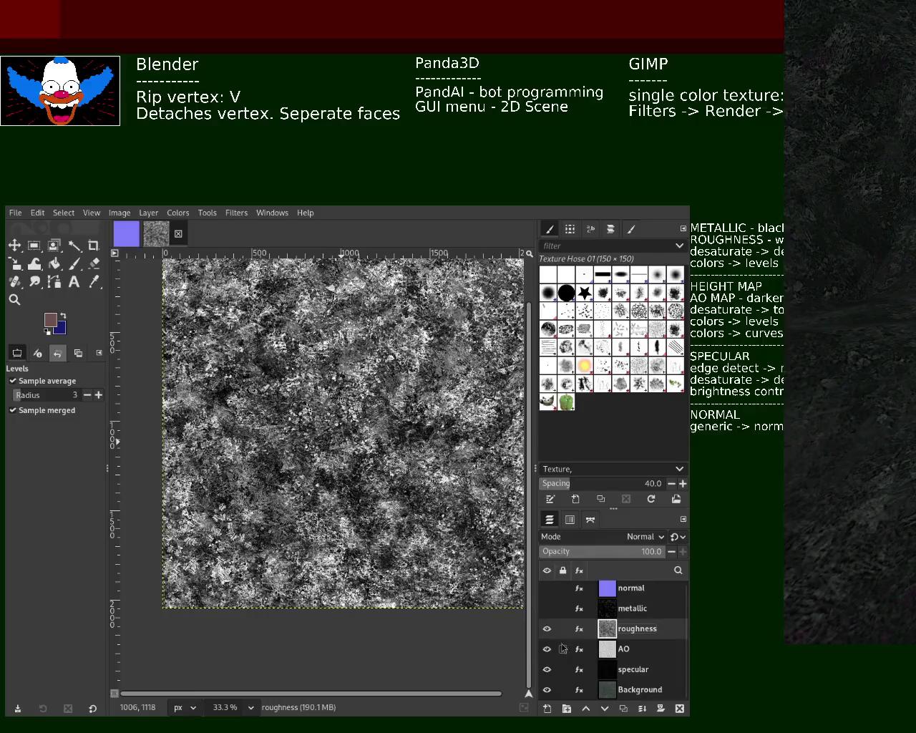
Step: Hide roughness, re-tune the AO layer's Levels effect, and open its Curves effect for editing
click(547, 629)
click(611, 655)
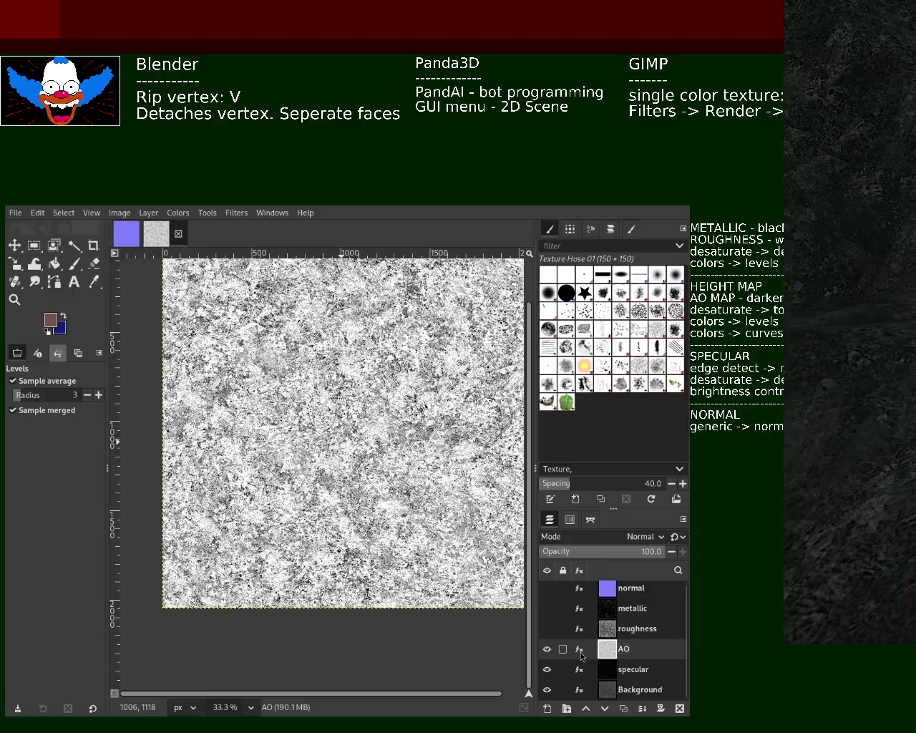
click(580, 649)
click(557, 583)
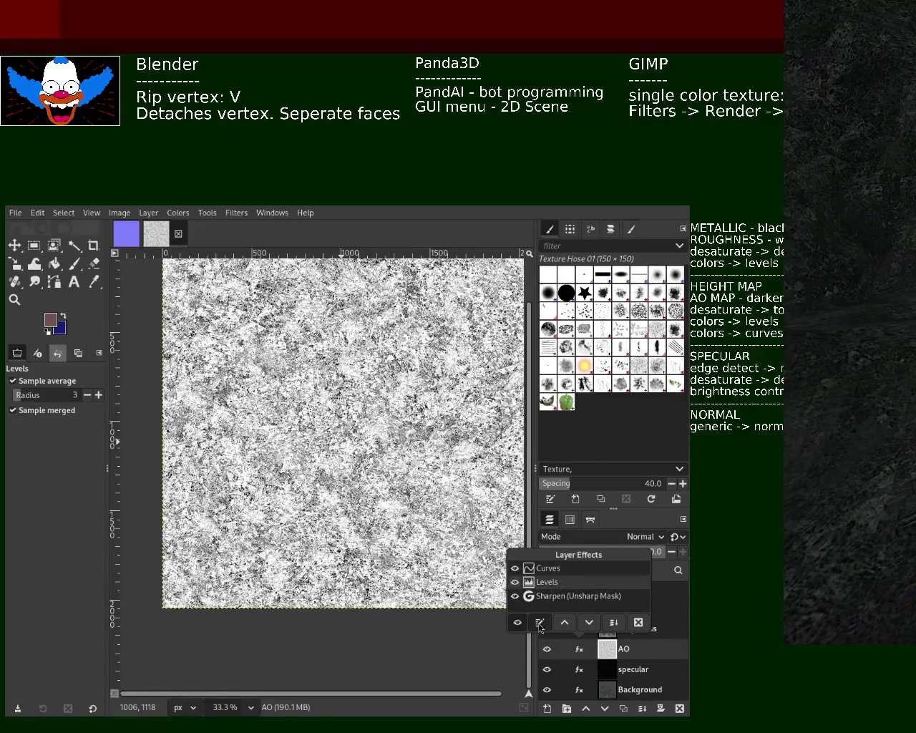
click(540, 623)
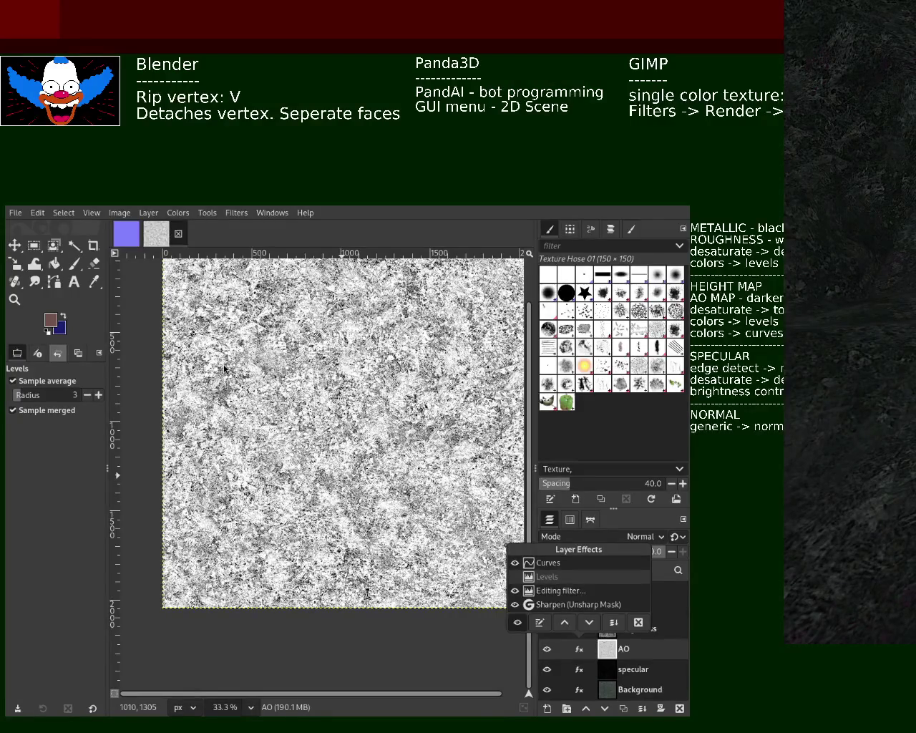
key(Return)
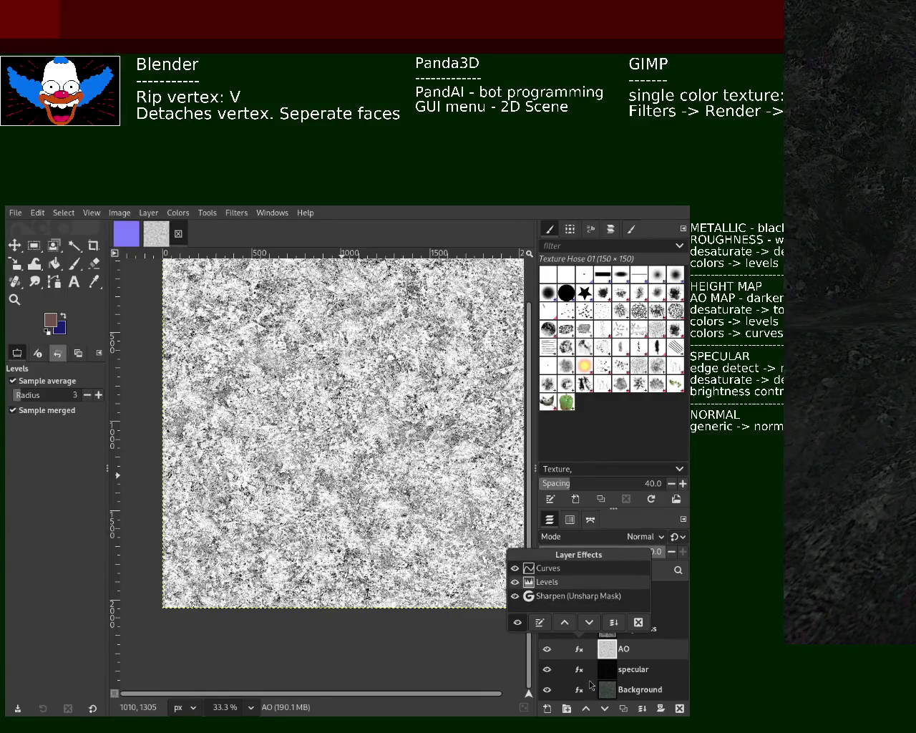
click(548, 568)
click(540, 622)
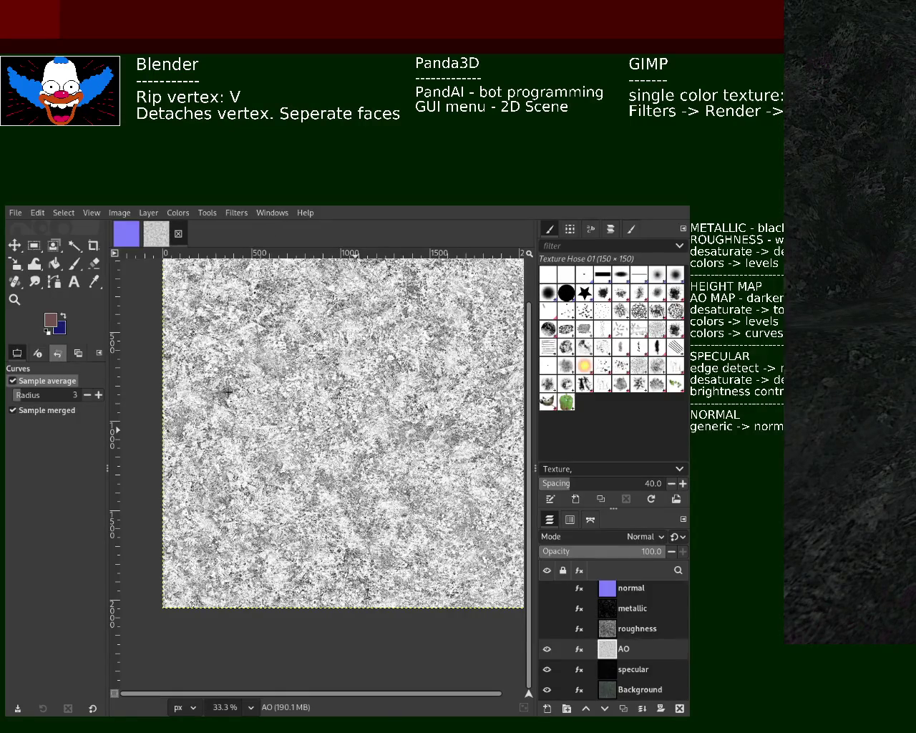
Step: Sample four points on the AO texture to reshape its curve, slightly brightening it
click(207, 412)
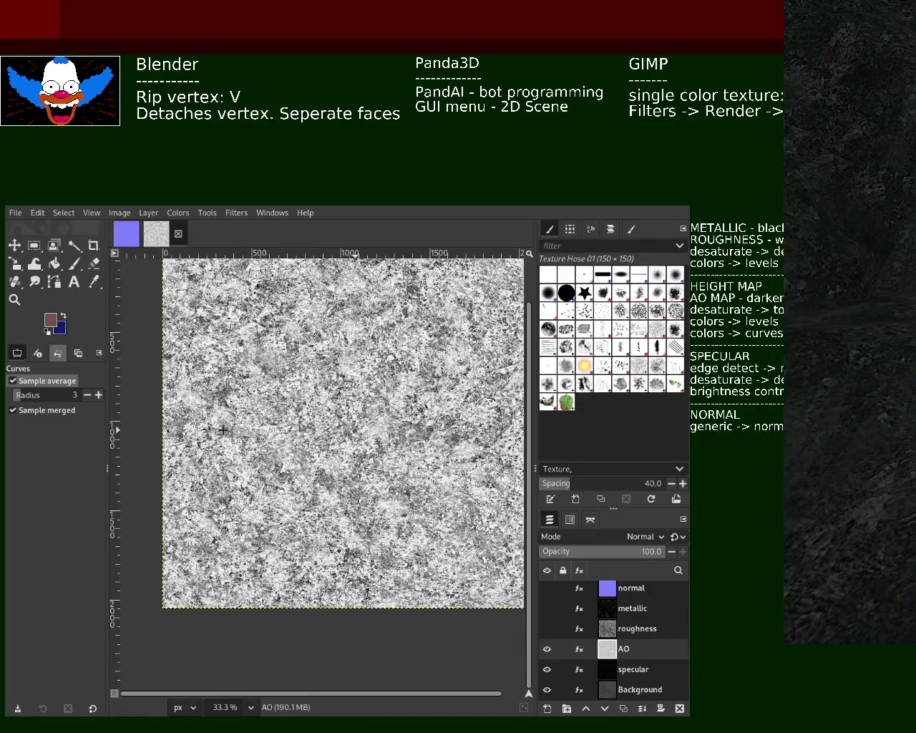
click(290, 354)
click(314, 346)
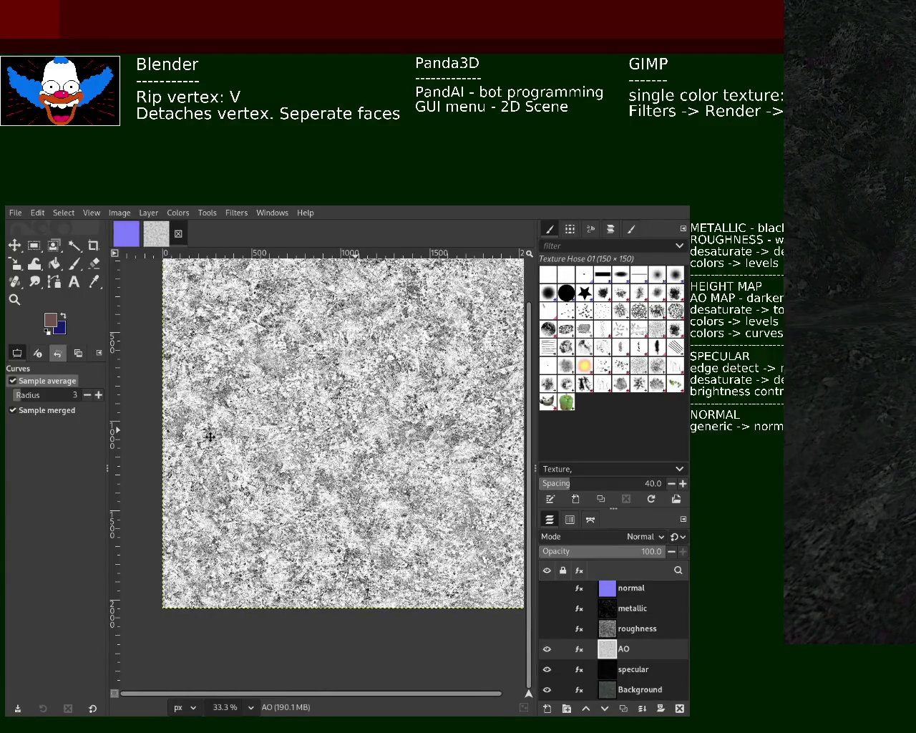
click(301, 441)
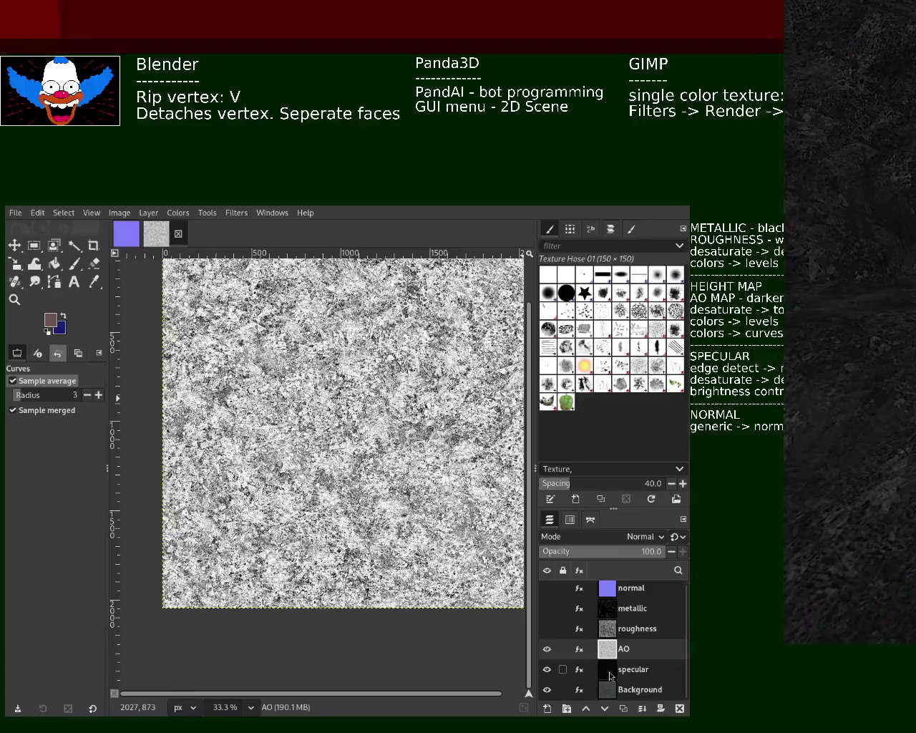
Step: Re-show roughness and metallic, then hide the normal map and select the metallic layer
click(547, 628)
click(547, 607)
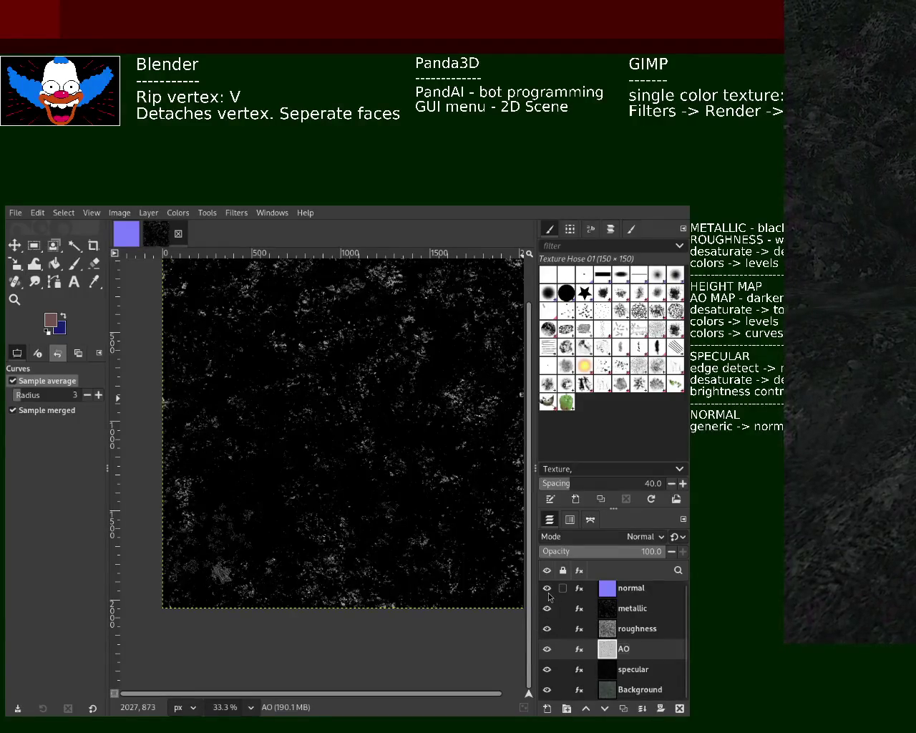
click(546, 588)
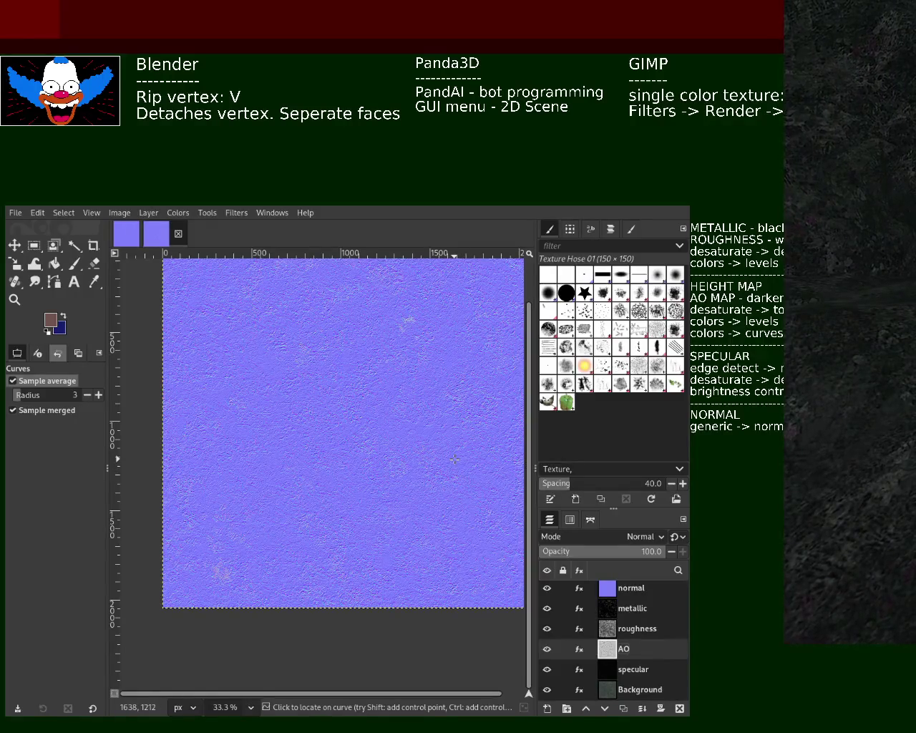
click(608, 588)
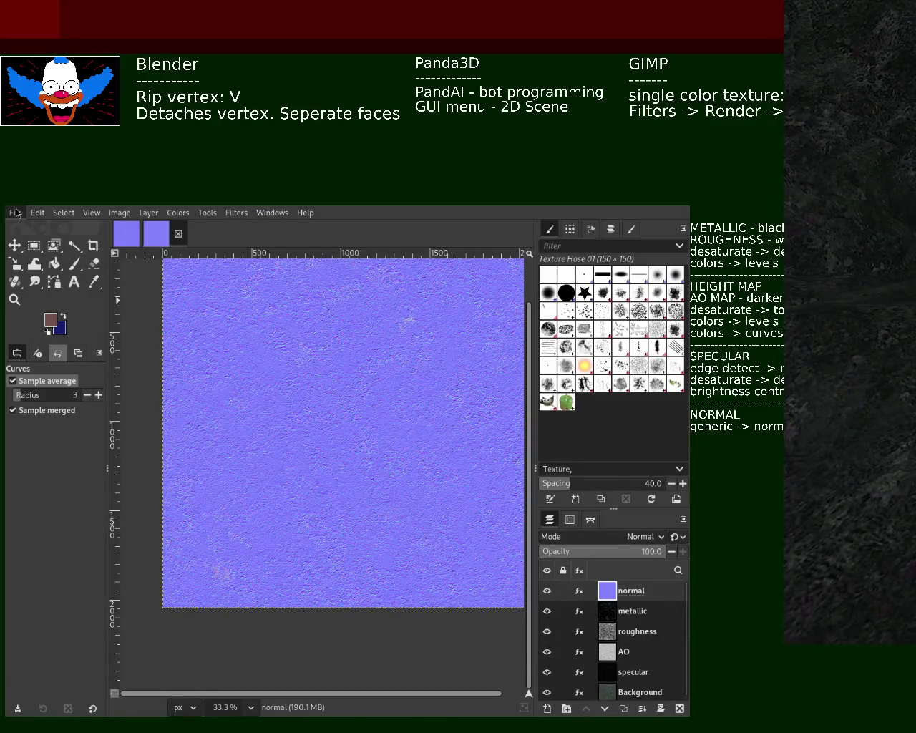
click(547, 590)
click(593, 609)
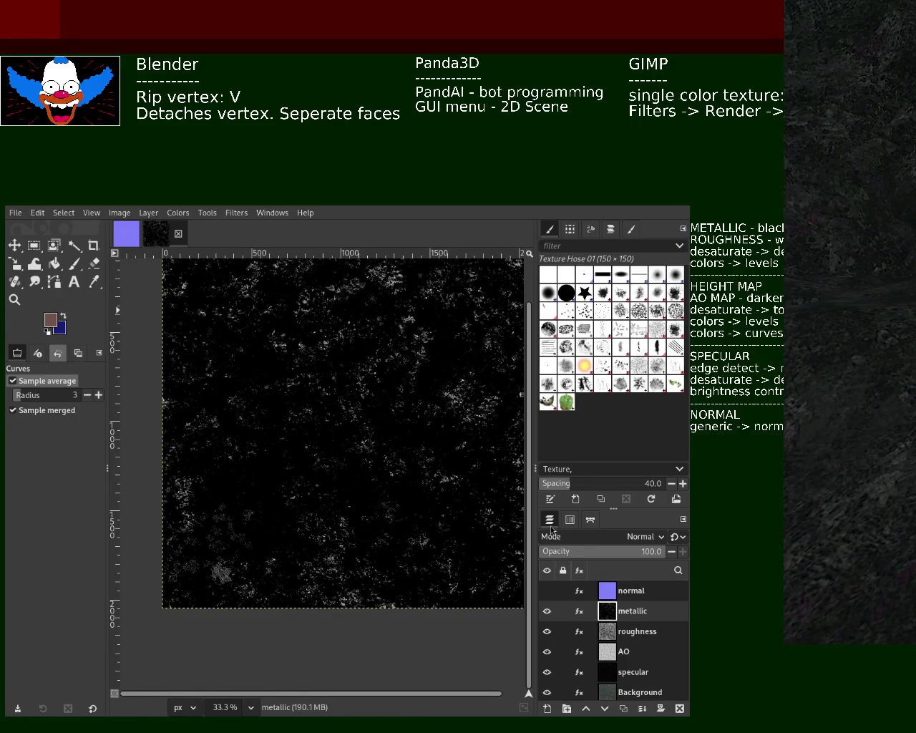
Step: Hide the metallic layer, export the roughness layer to ground_2, then hide it and select the AO layer
click(547, 610)
click(636, 631)
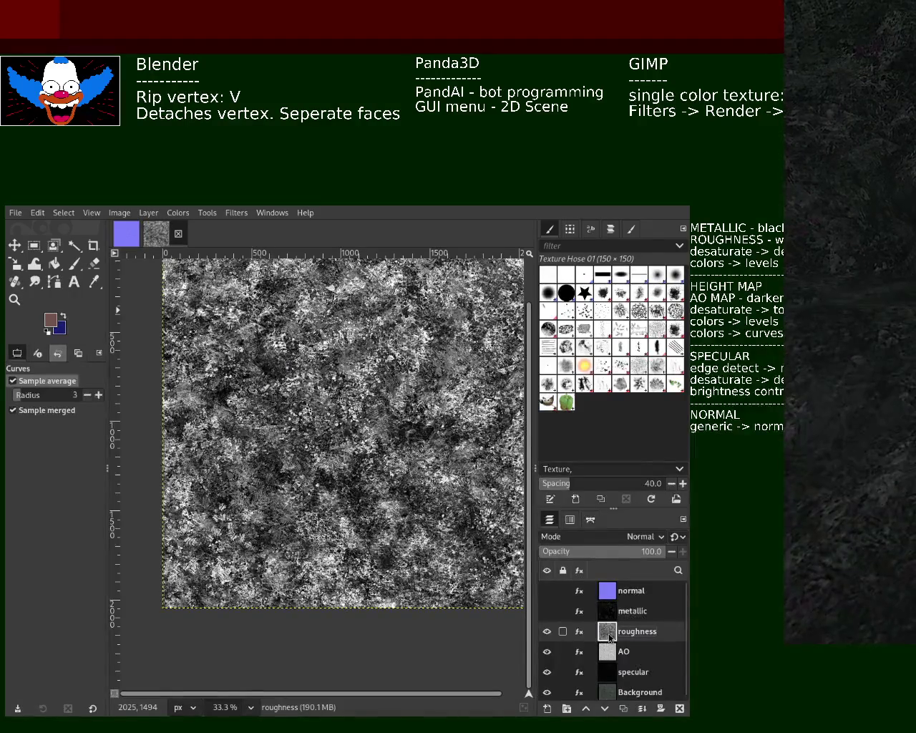
key(ctrl+e)
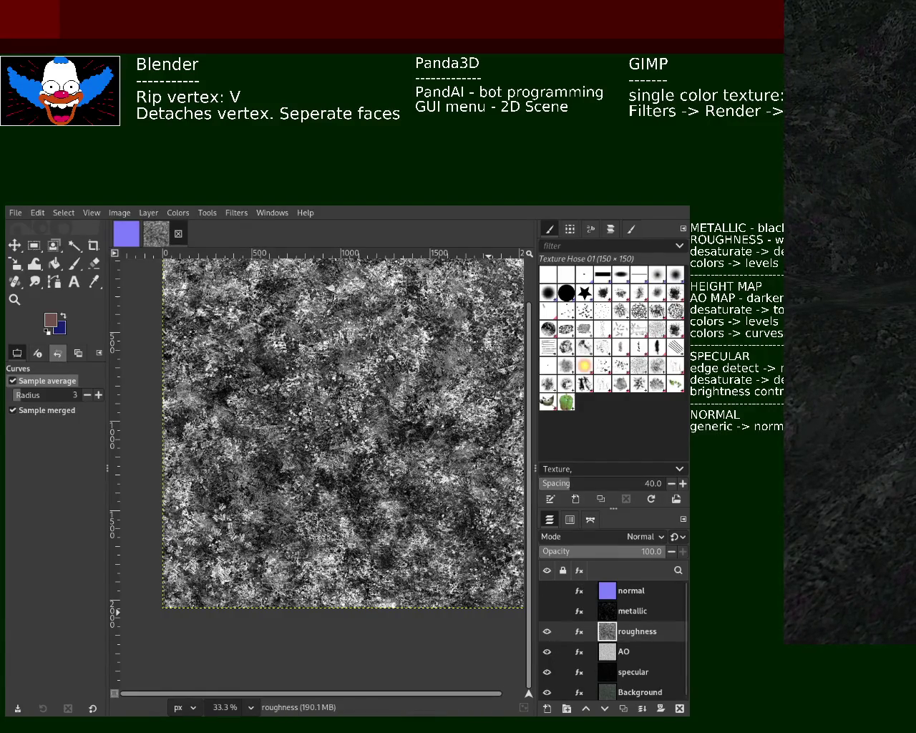
key(ctrl+e)
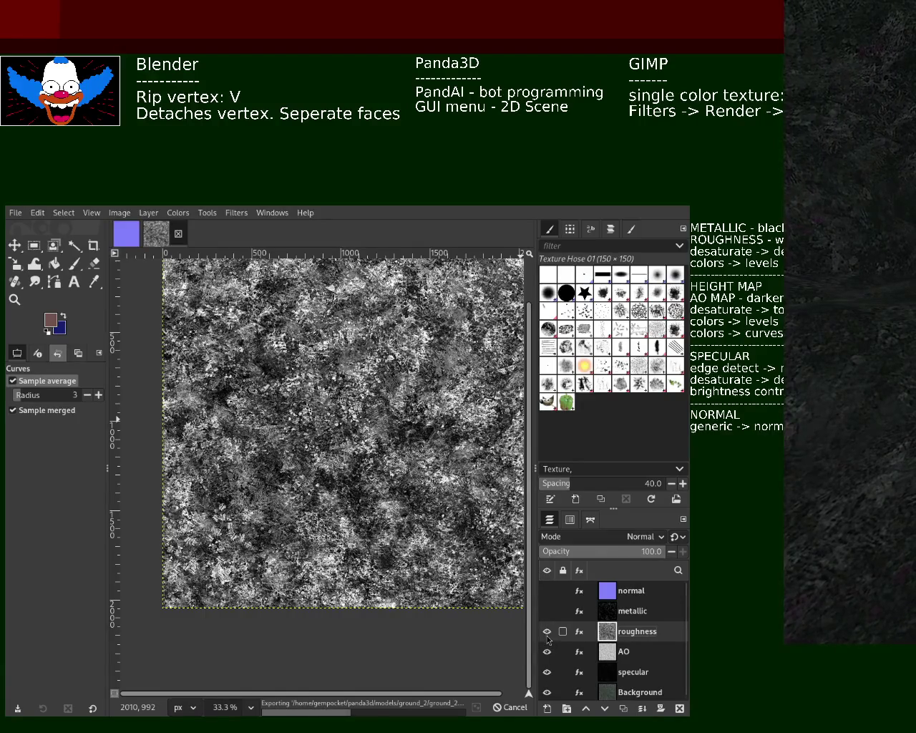
click(547, 632)
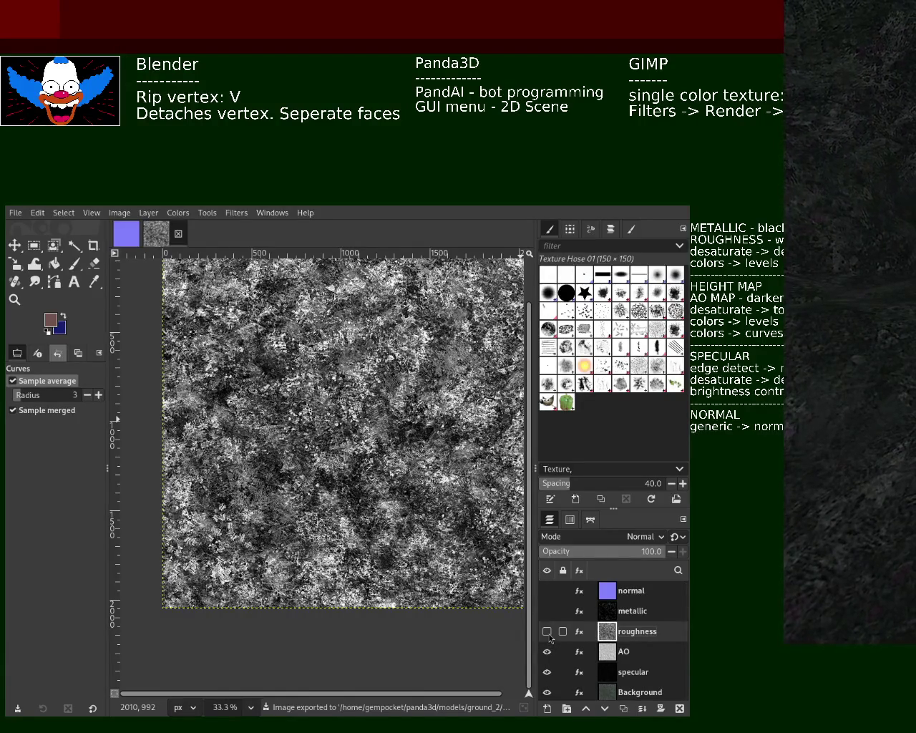
click(601, 657)
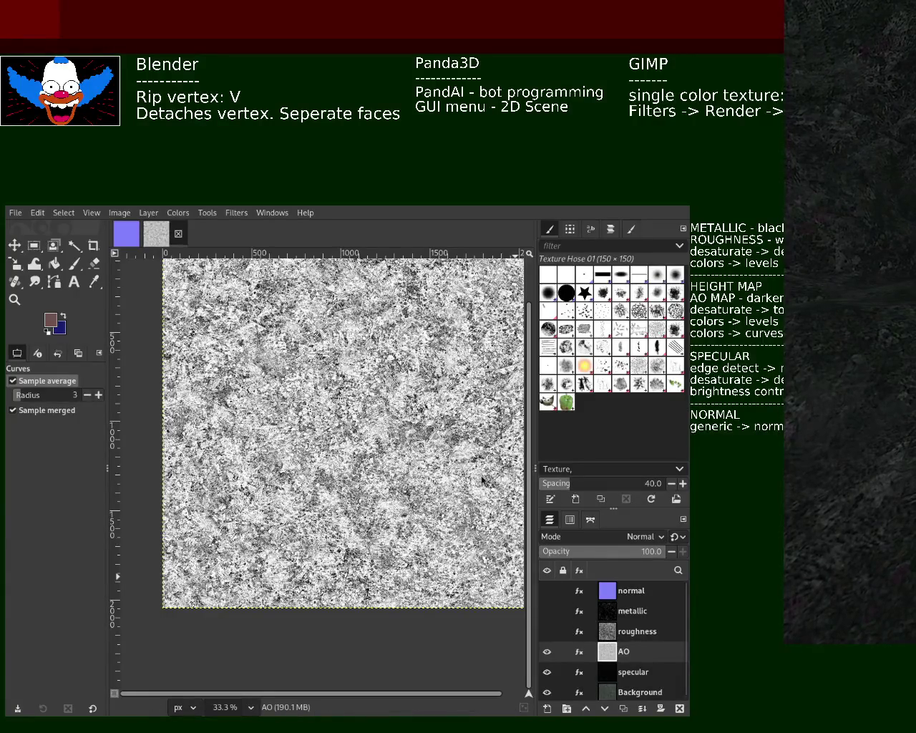
Step: Export the AO layer to ground_2, then hide it and select the specular layer
key(ctrl+e)
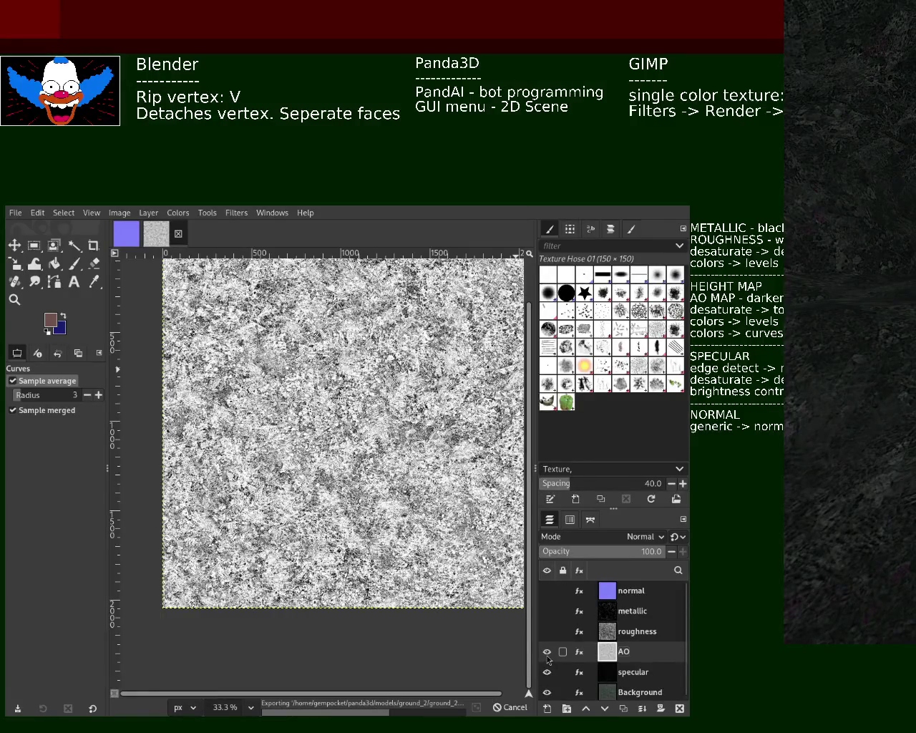
click(546, 652)
click(606, 671)
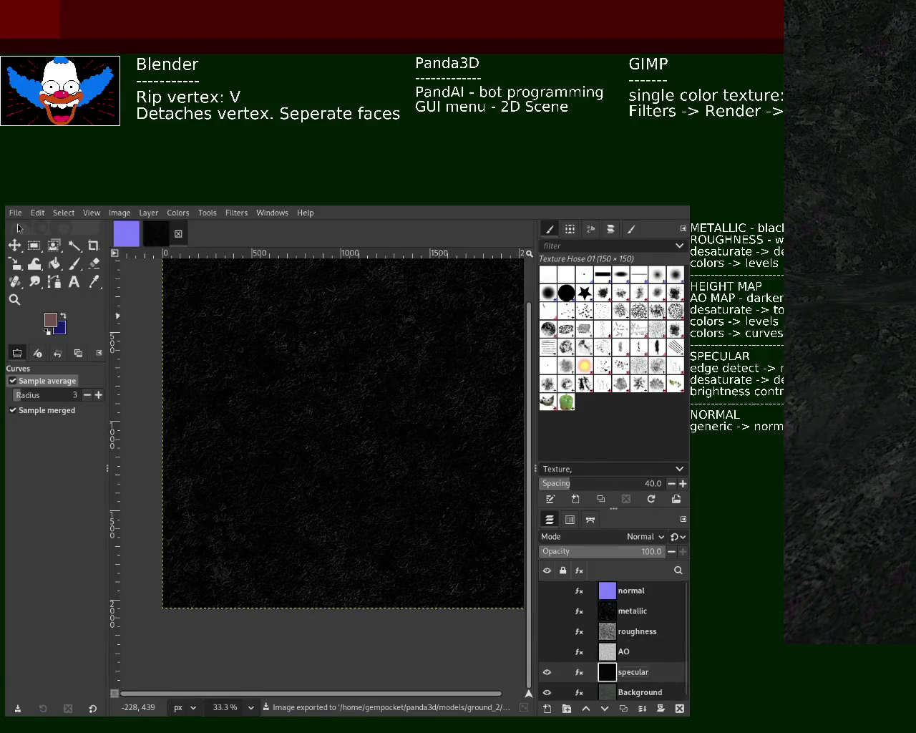
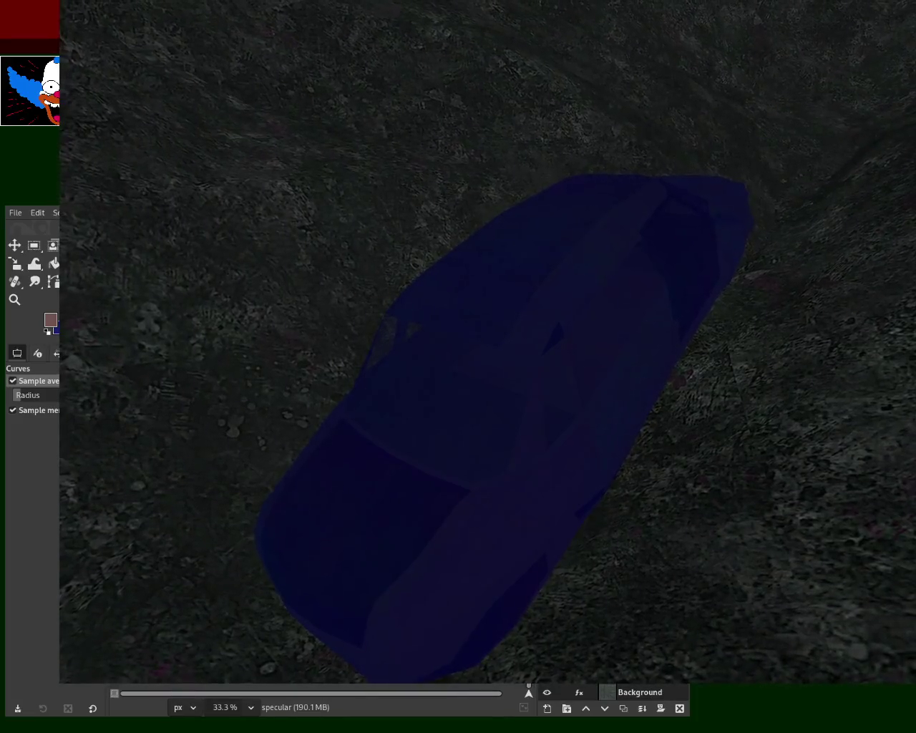
Step: Quit the Panda3D driving demo to check the car on the newly textured rocky terrain
key(Escape)
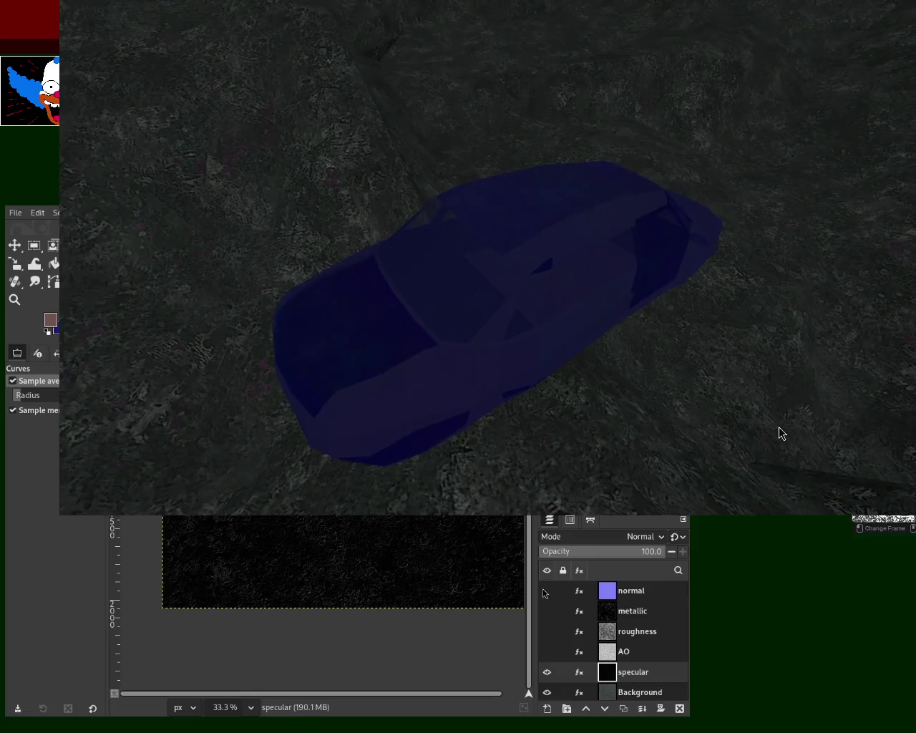
Step: Close the Panda3D demo, bring the game window back over GIMP, then quit the preview
key(Escape)
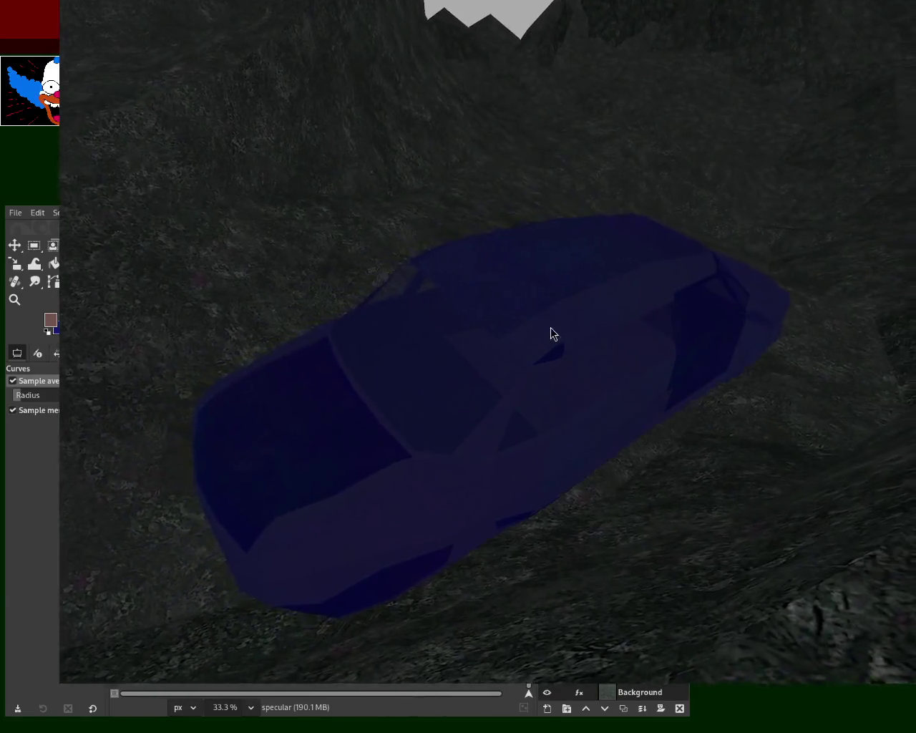
click(551, 327)
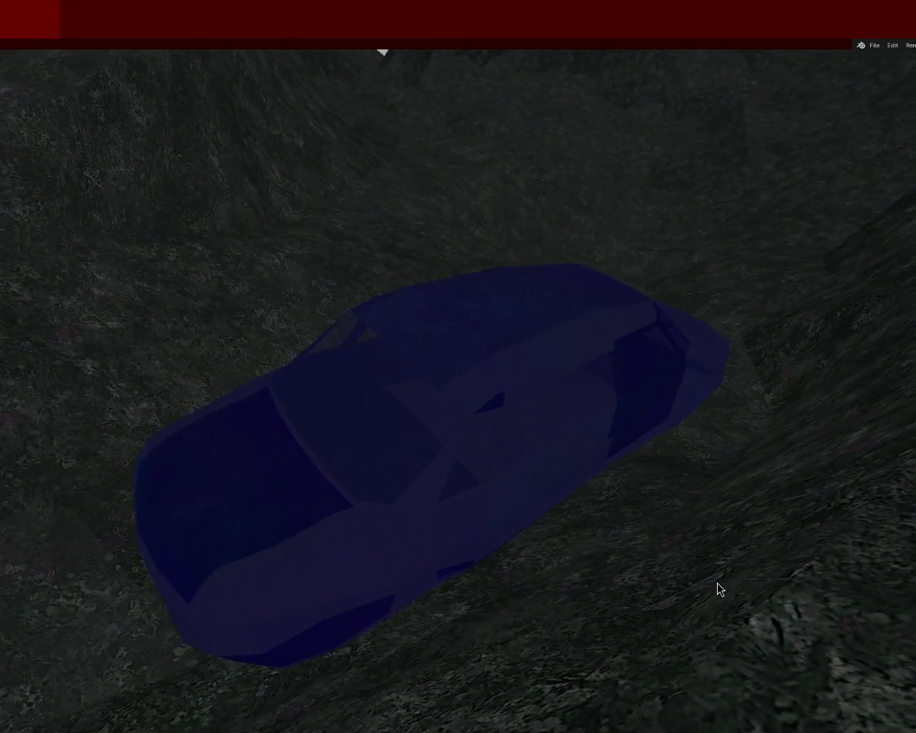
key(Escape)
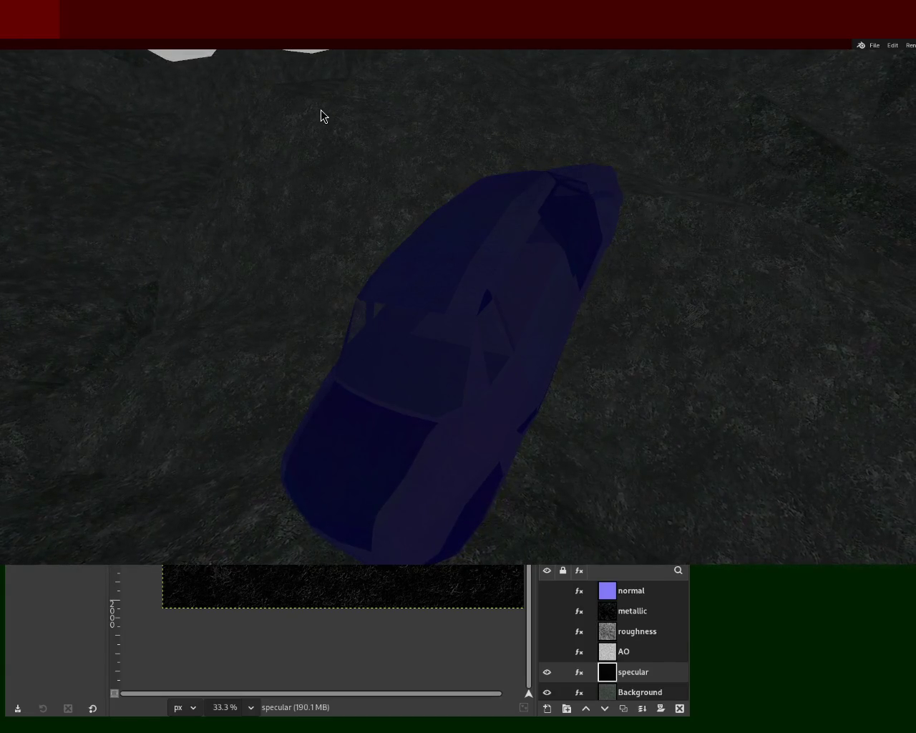
Step: Close the Panda3D driving demo twice to relaunch it and compare the terrain texture
key(Escape)
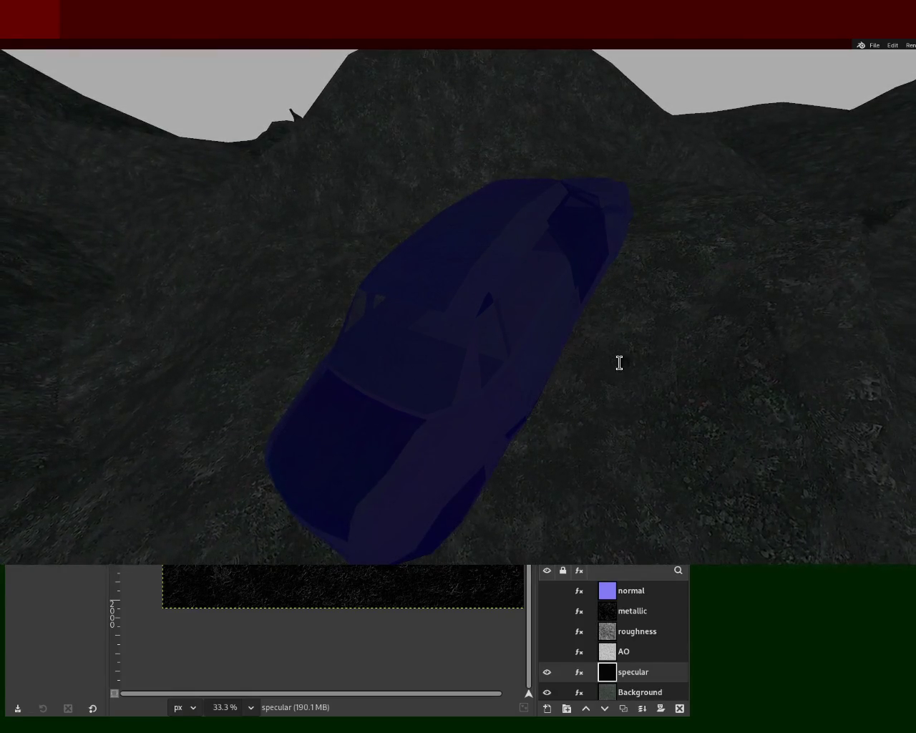
key(Escape)
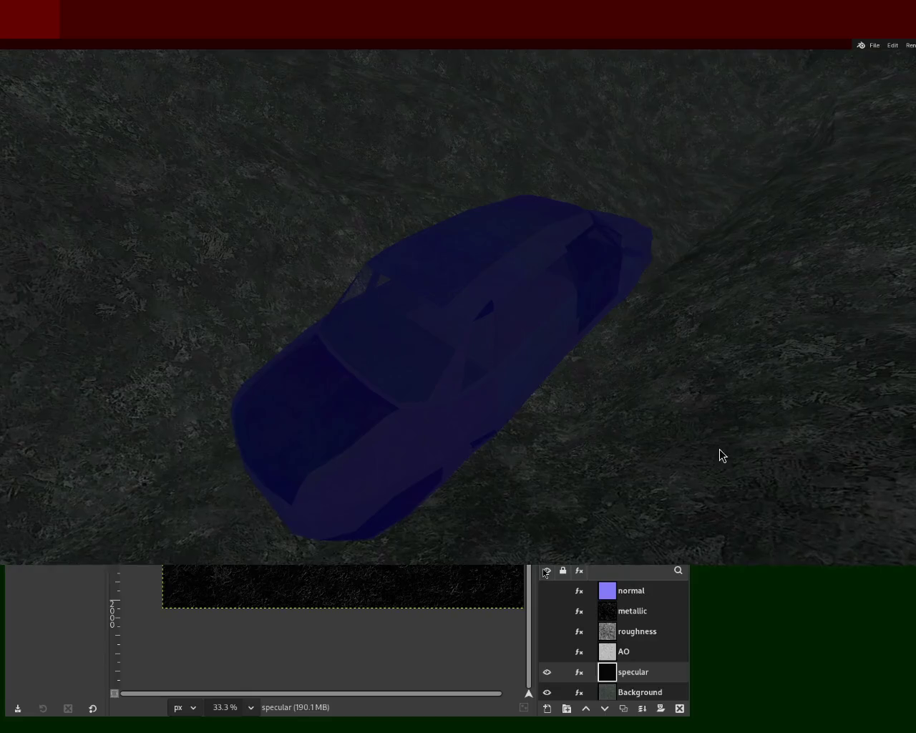
Step: Drive the car across the textured terrain, exit fullscreen, and bring the preview window forward
key(Escape)
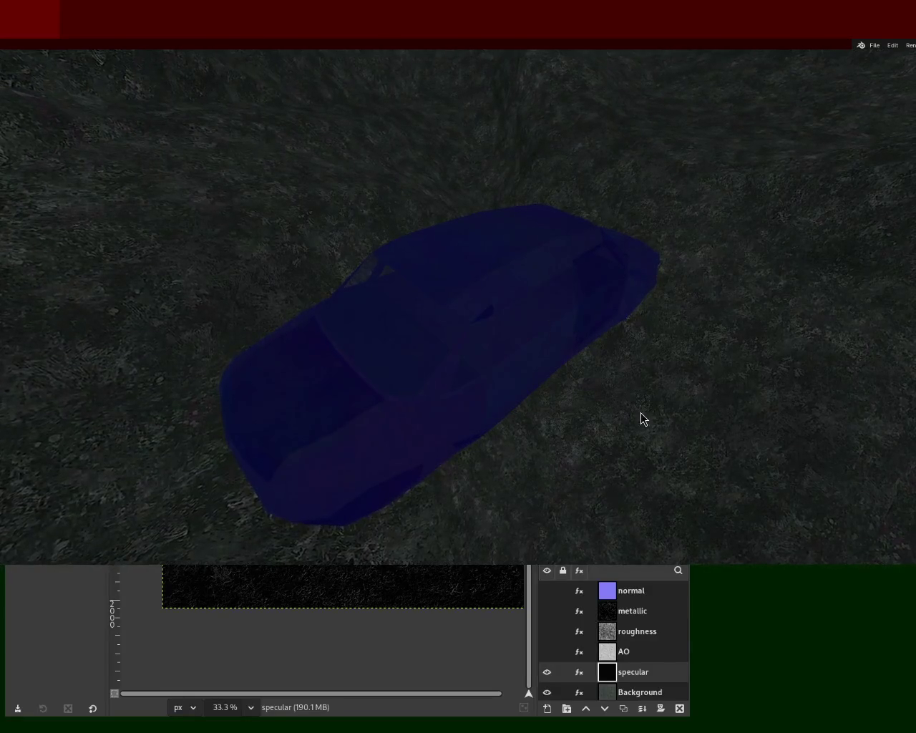
key(Escape)
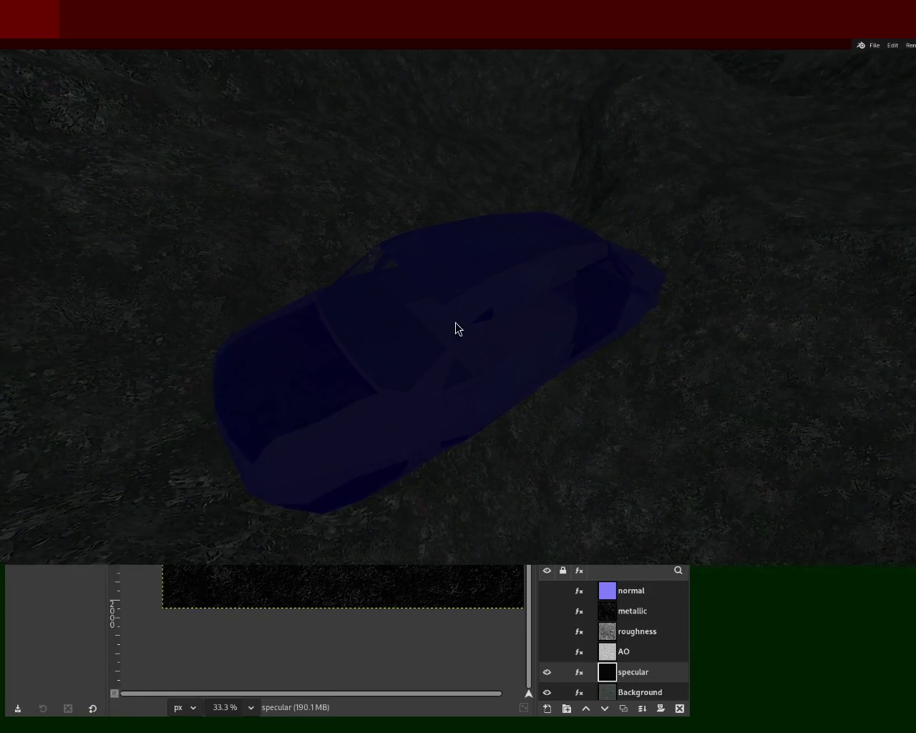
key(Escape)
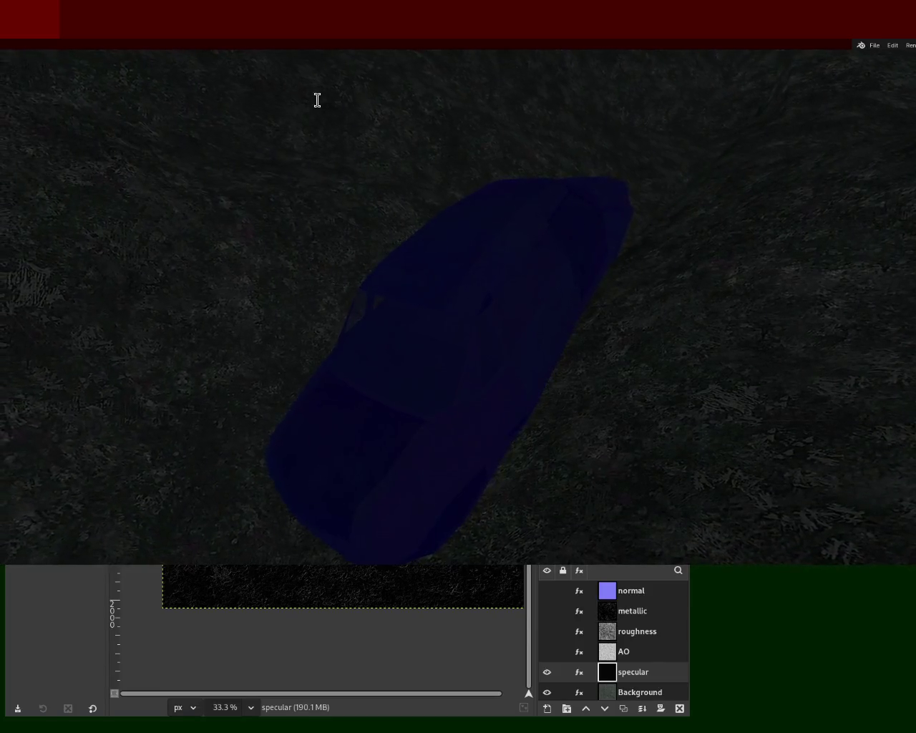
key(Escape)
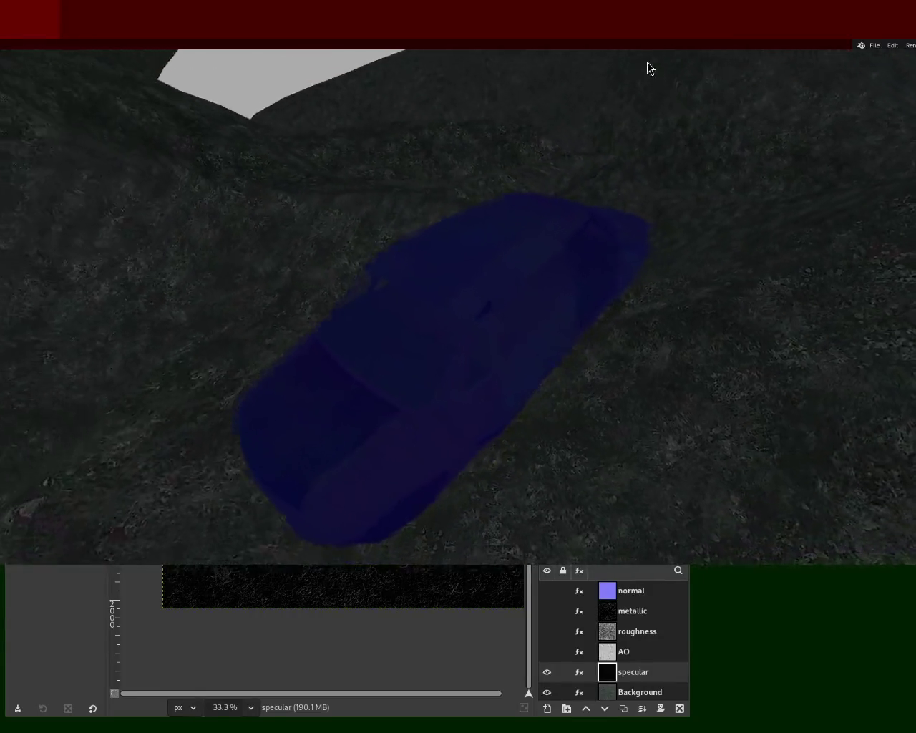
click(648, 122)
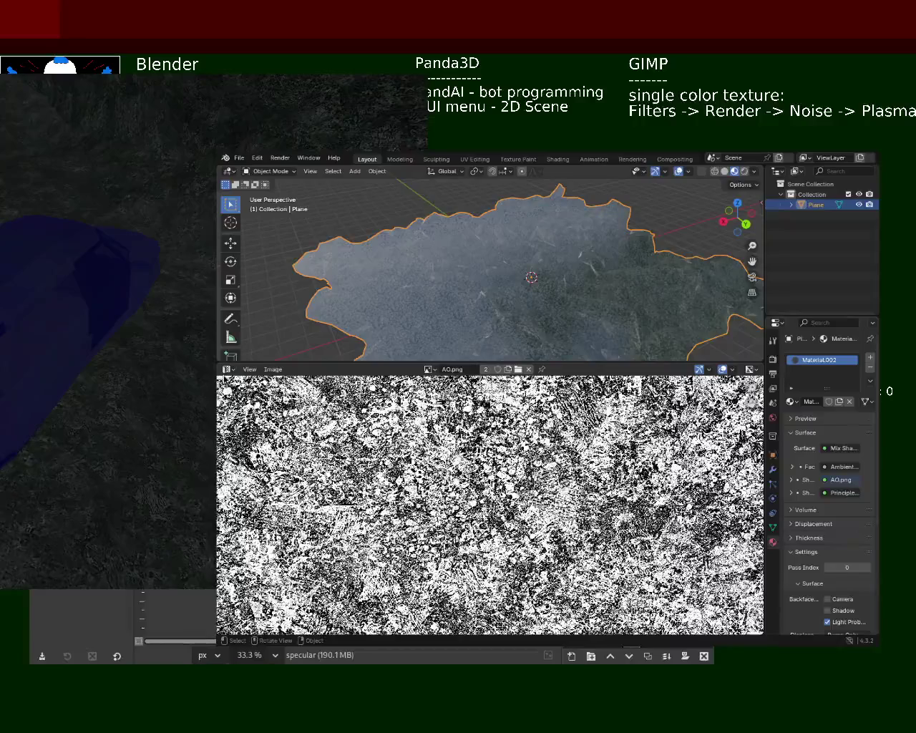
Step: Switch the AO.png image editor area to an empty Geometry Node Editor
click(227, 370)
click(265, 454)
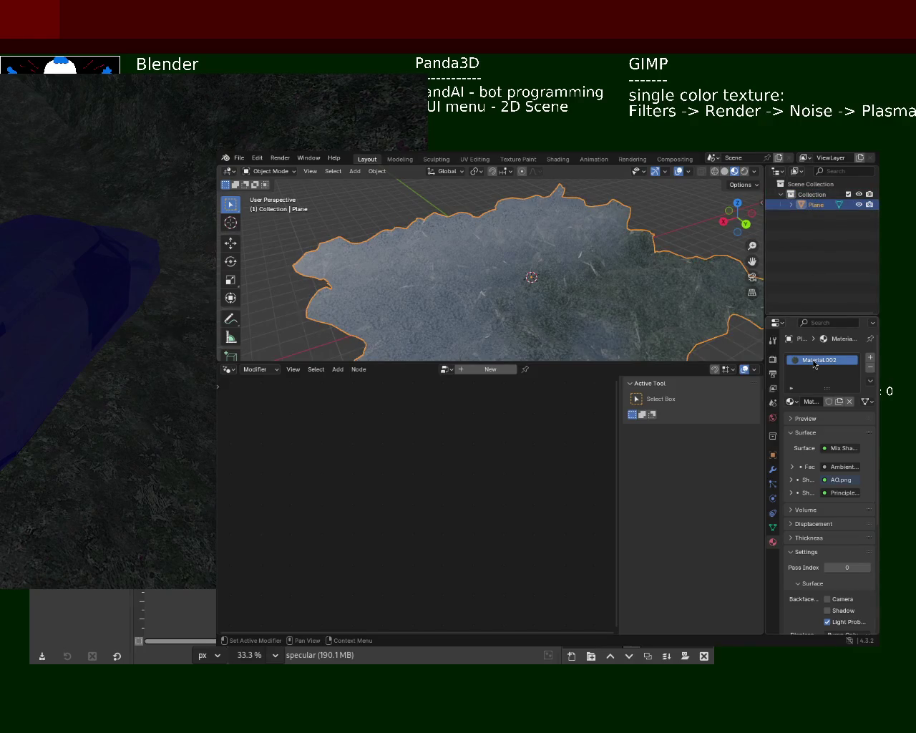
click(226, 370)
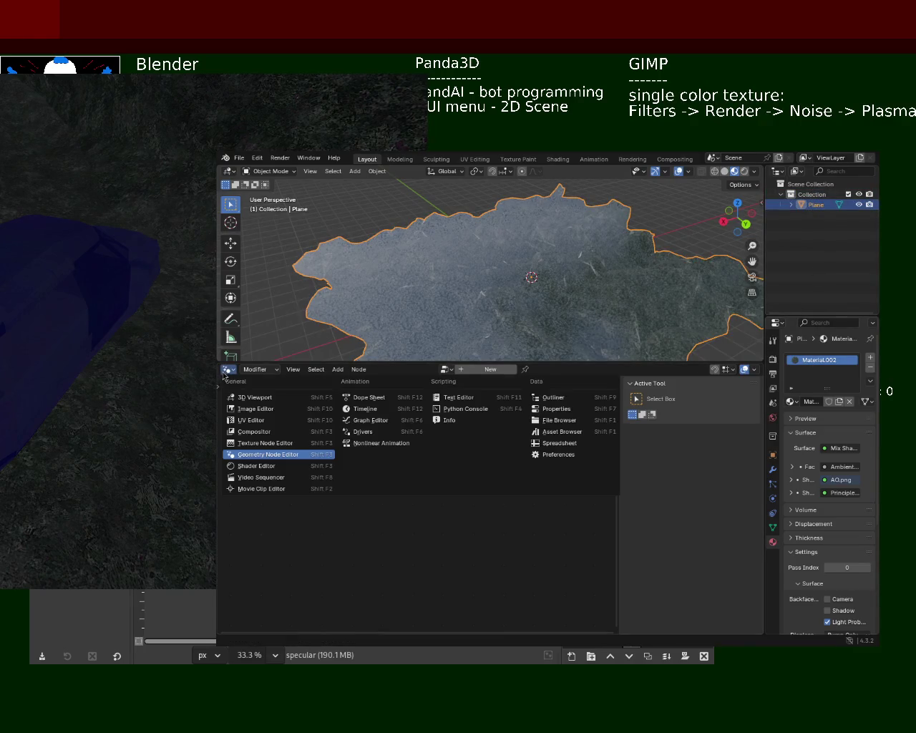
Step: Show Material.002 in the Shader Editor and unlink the IOR Level input, leaving 0.500
click(247, 465)
scroll(379, 537, up, 6)
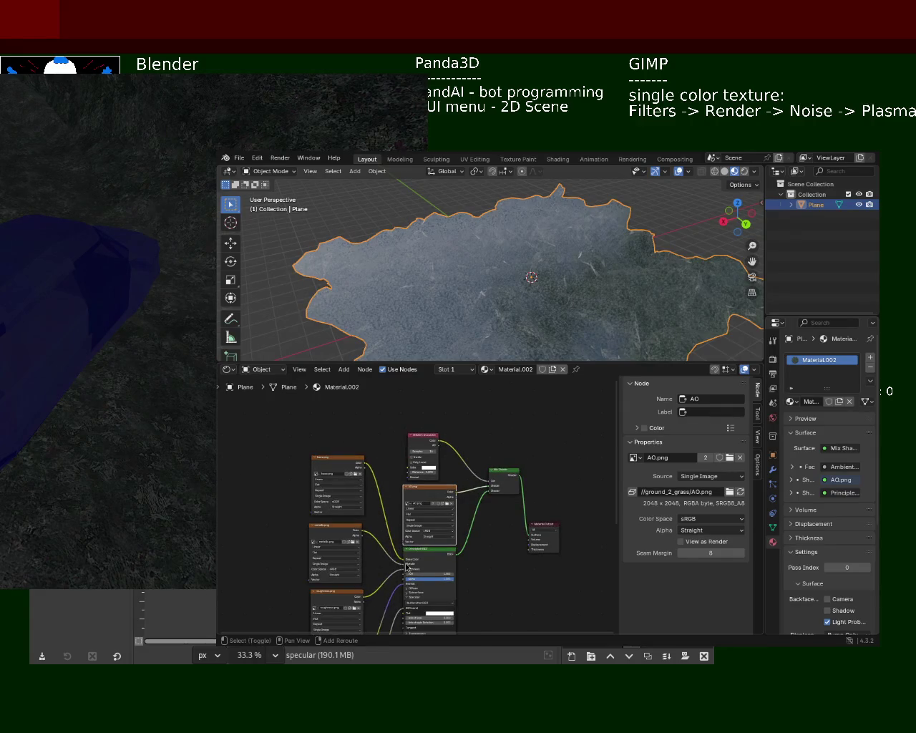
scroll(407, 567, up, 2)
scroll(487, 490, up, 2)
mouse_move(489, 494)
mouse_down()
mouse_move(502, 251)
mouse_move(558, 251)
mouse_move(542, 252)
mouse_up()
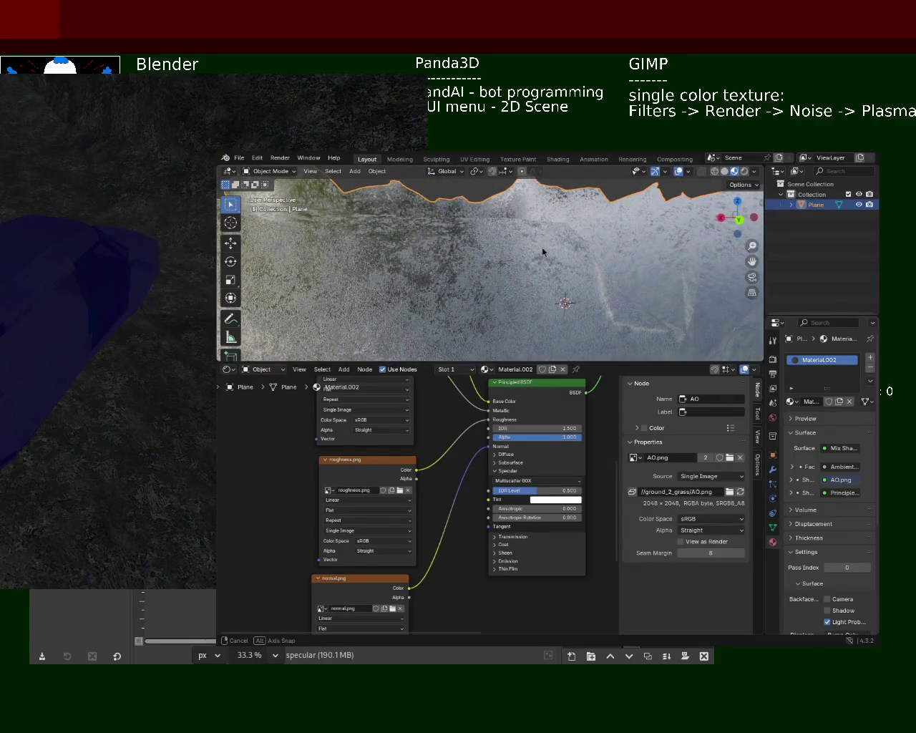
Step: Save ground_2.blend and open the file options
key(ctrl+s)
click(239, 157)
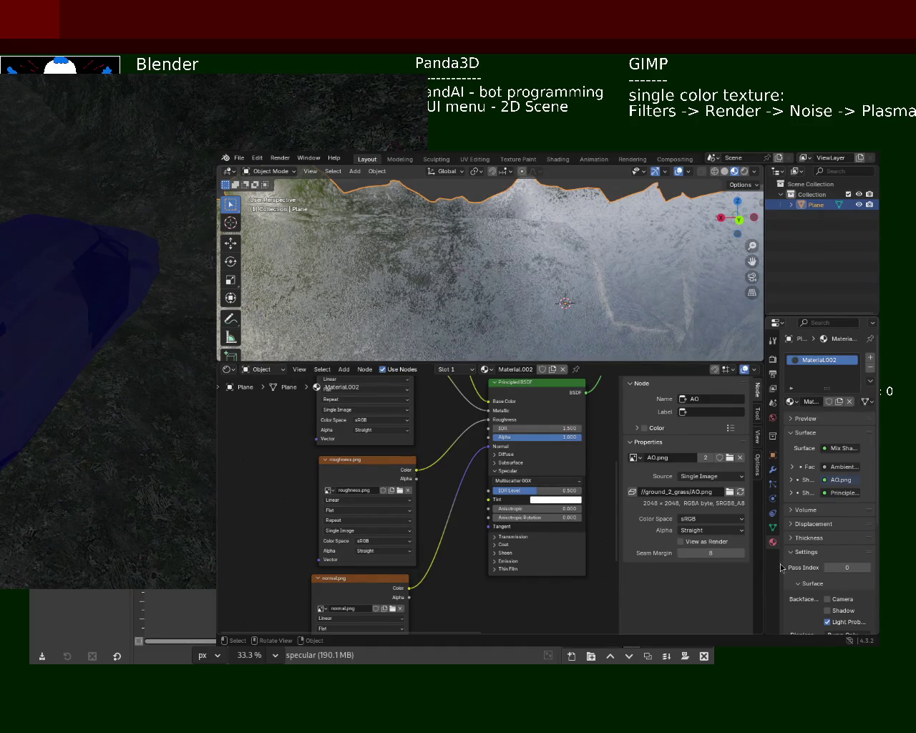
key(shift)
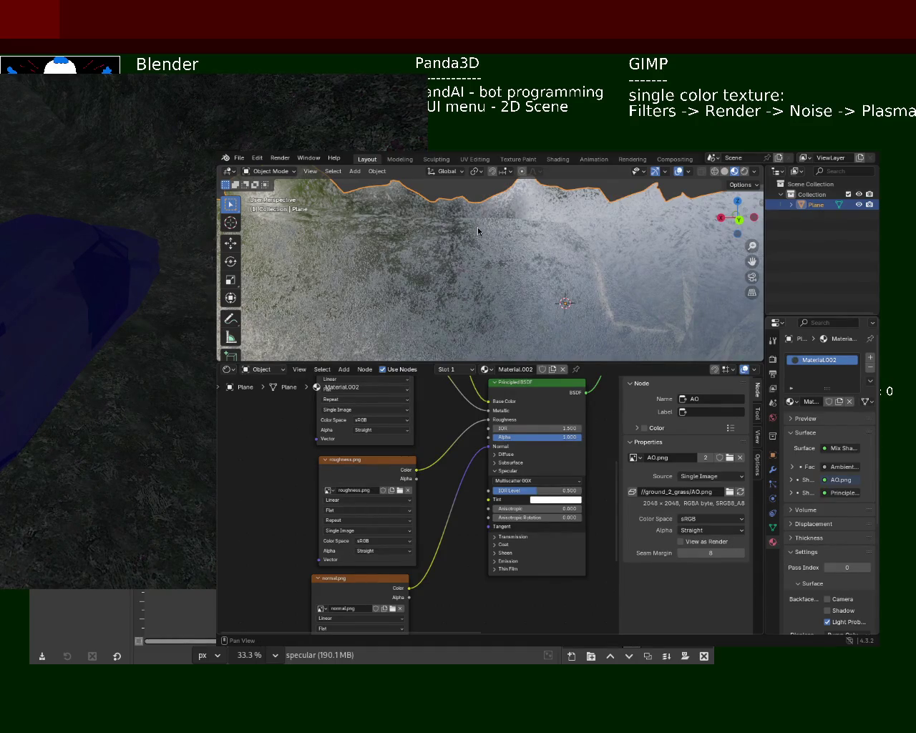